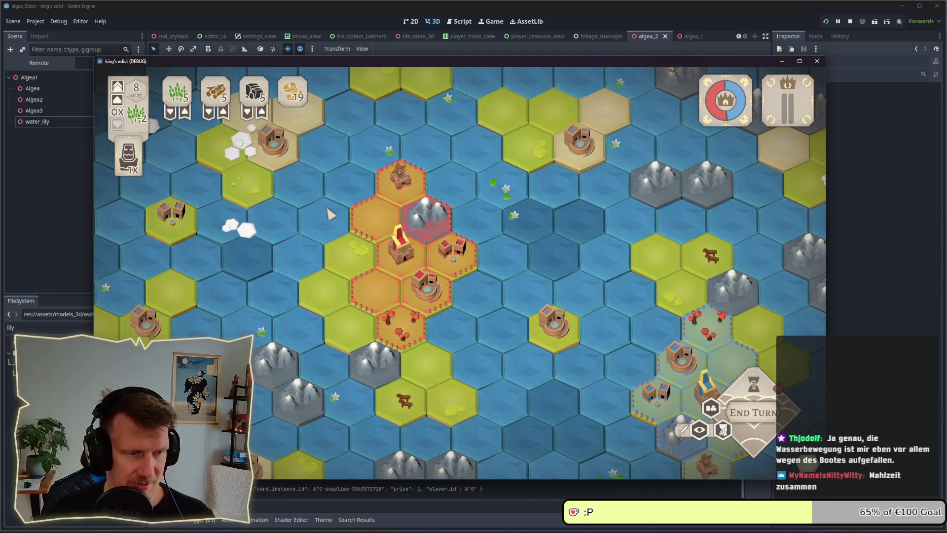
- Pan and zoom across the King's Edict hex board in the running debug game, including the water lily tile
drag(264, 262, 386, 200)
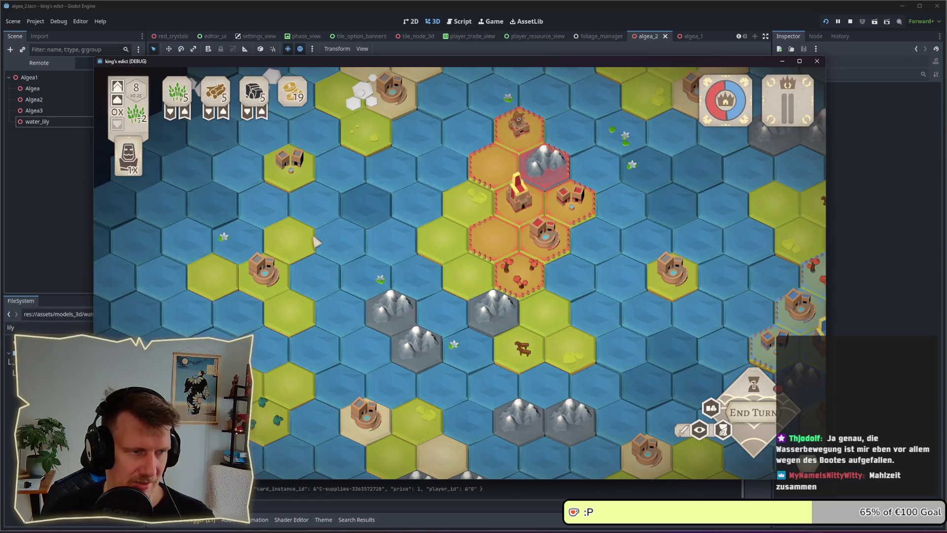
key(s)
key(d)
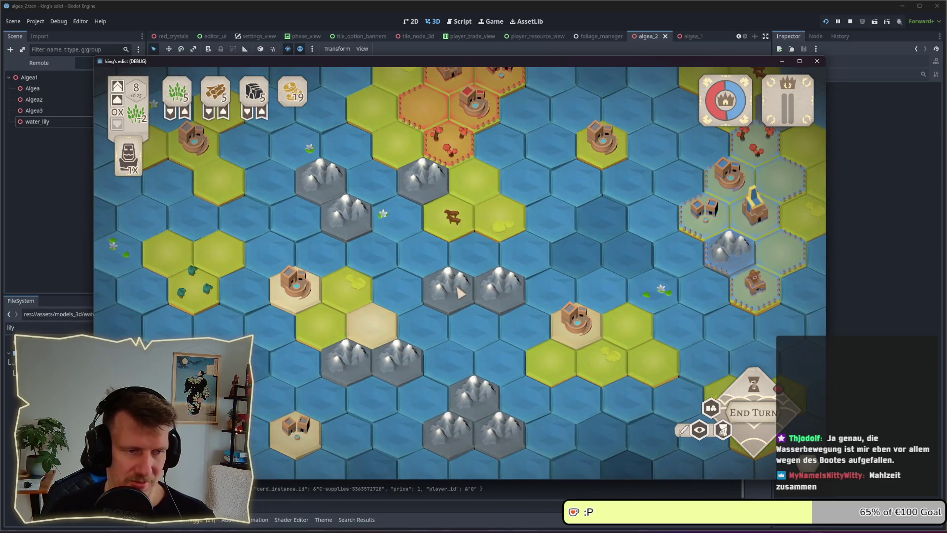
key(d)
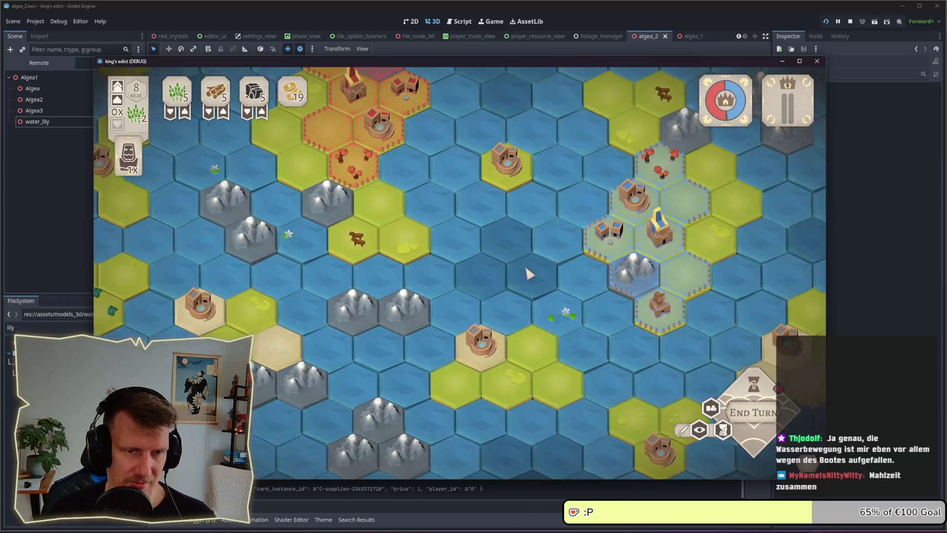
key(d)
key(s)
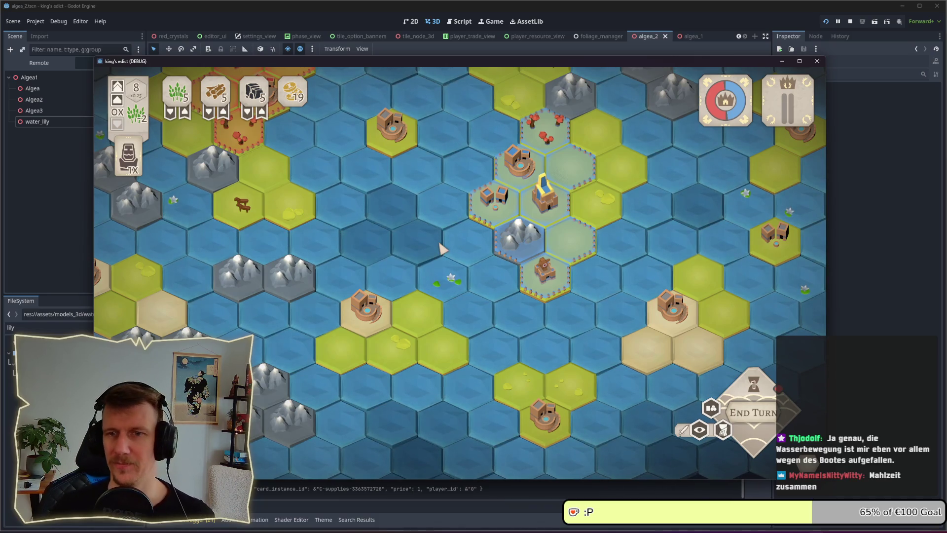
key(w)
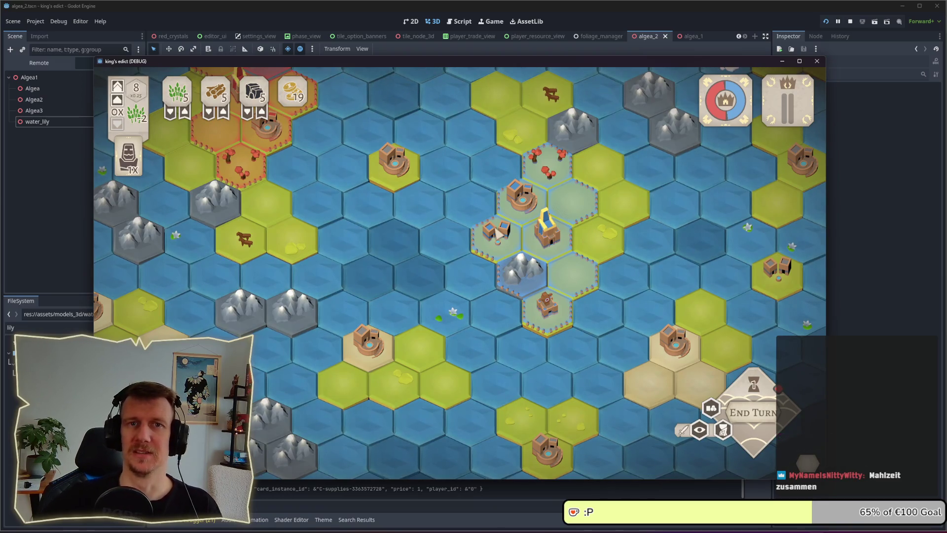
key(w)
key(a)
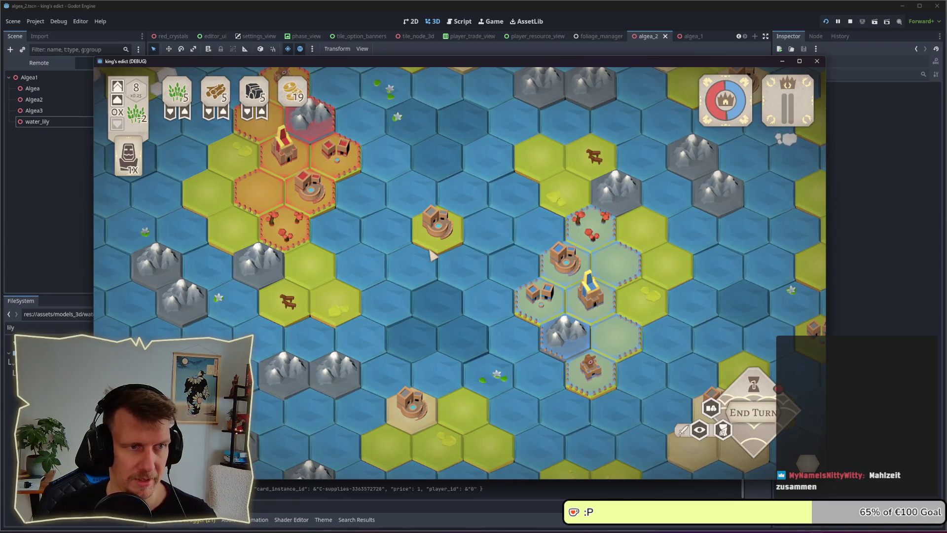
scroll(431, 252, down, 2)
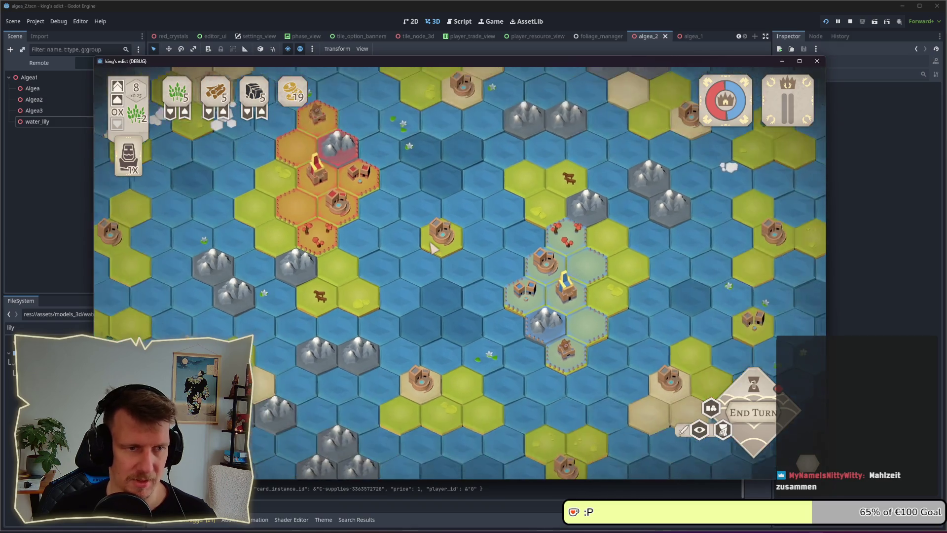
drag(414, 201, 469, 281)
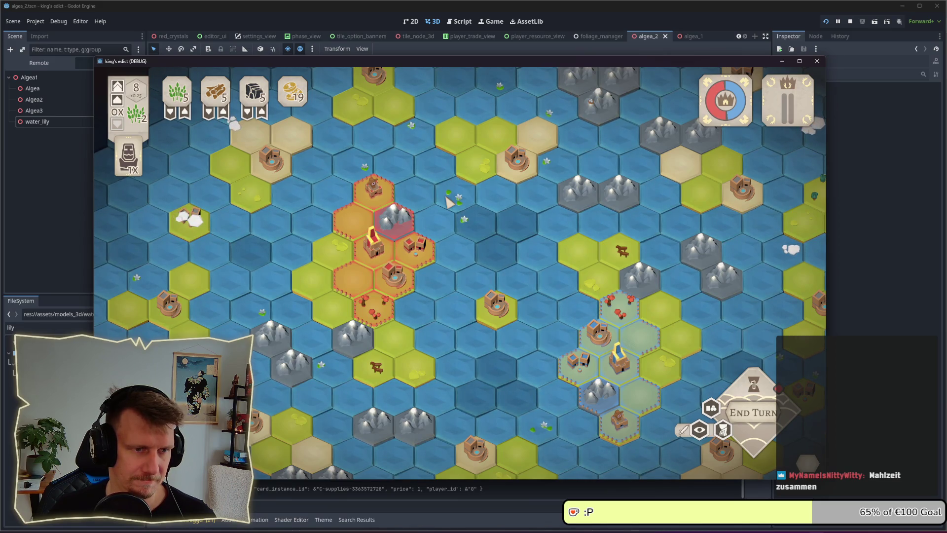
drag(455, 405, 437, 211)
scroll(450, 237, up, 2)
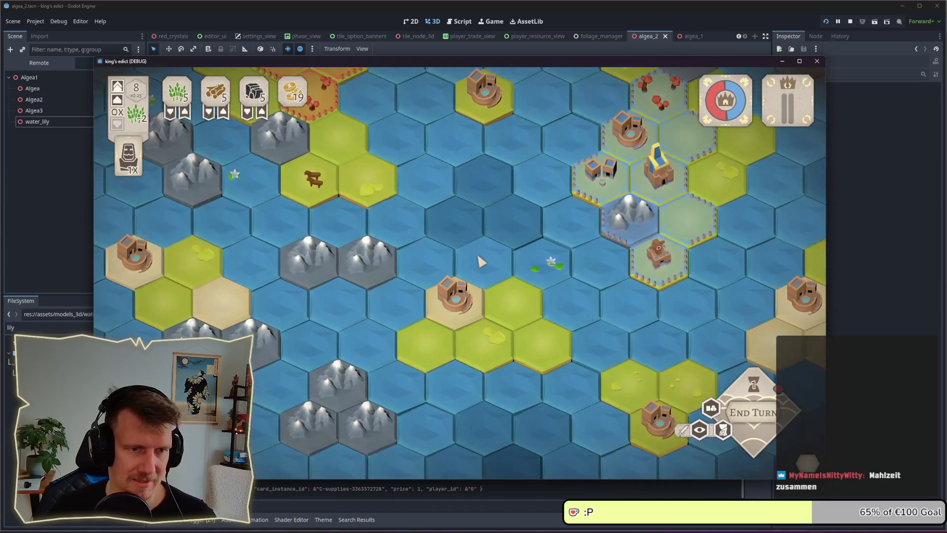
drag(542, 245, 417, 276)
scroll(417, 277, up, 2)
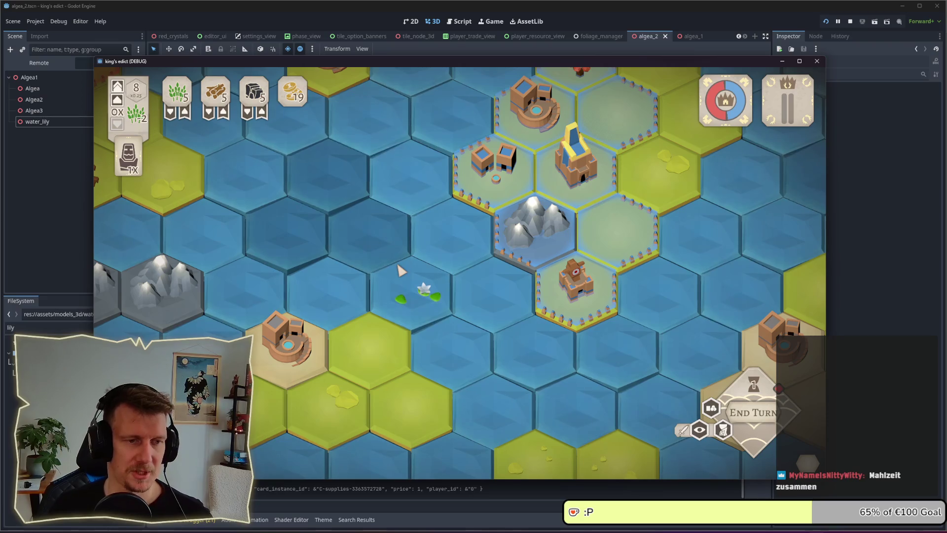
scroll(394, 263, down, 2)
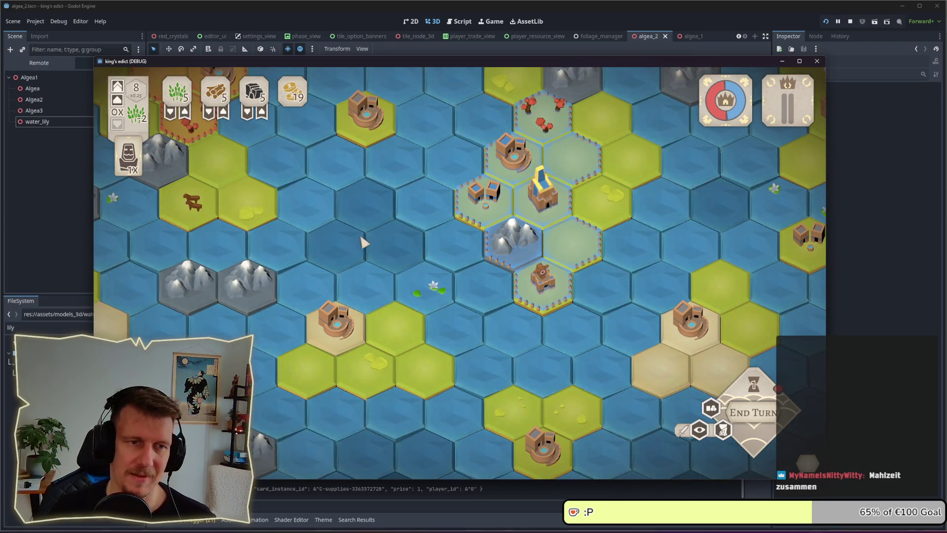
drag(360, 243, 438, 312)
mouse_move(474, 268)
mouse_down()
mouse_move(471, 296)
mouse_move(493, 285)
mouse_up()
scroll(473, 296, down, 2)
scroll(439, 295, up, 2)
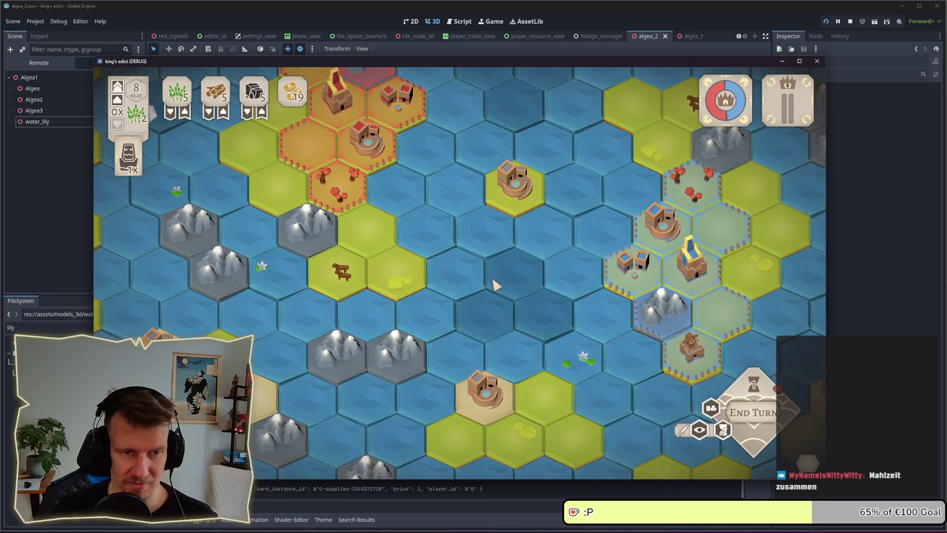
- Stop the running game, nudge the 3D view around the water lily, and switch to the Sketches note
click(849, 22)
scroll(507, 188, down, 3)
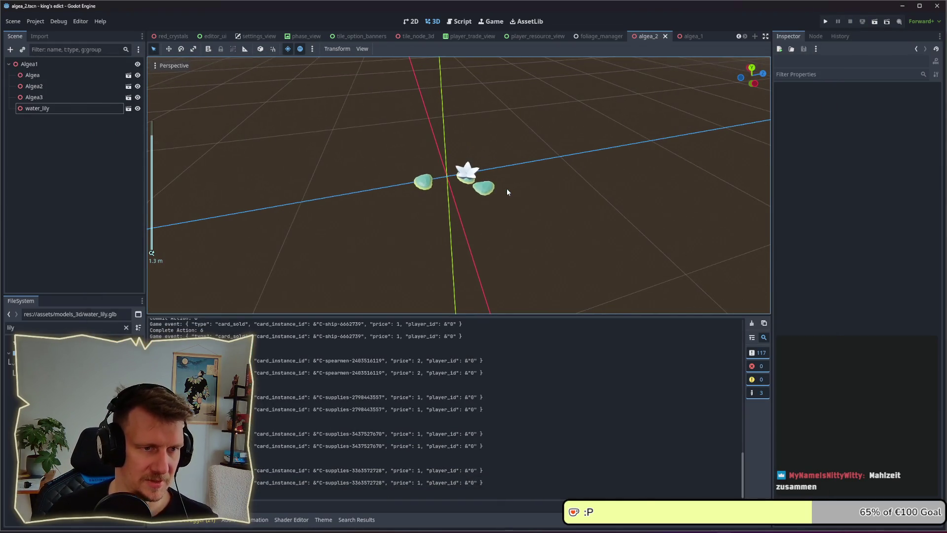
drag(458, 133, 460, 143)
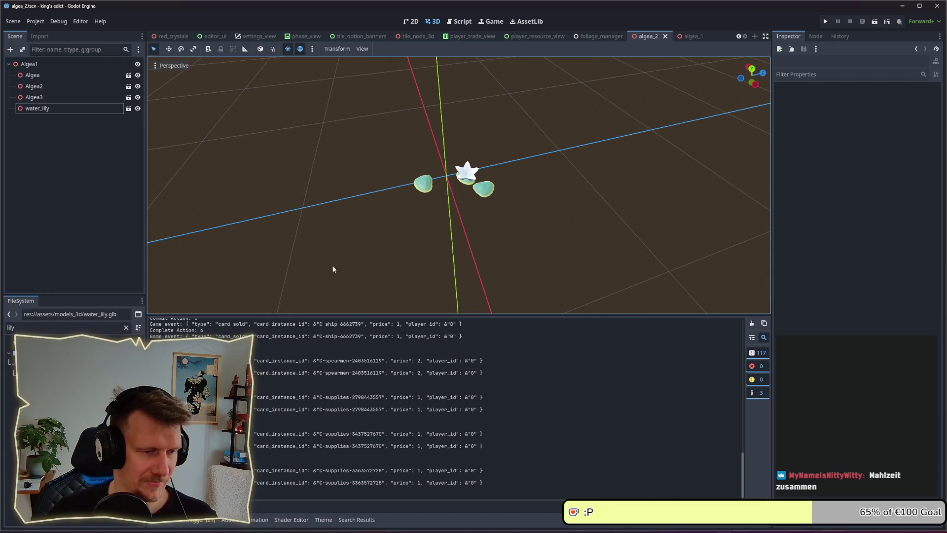
key(alt+Tab)
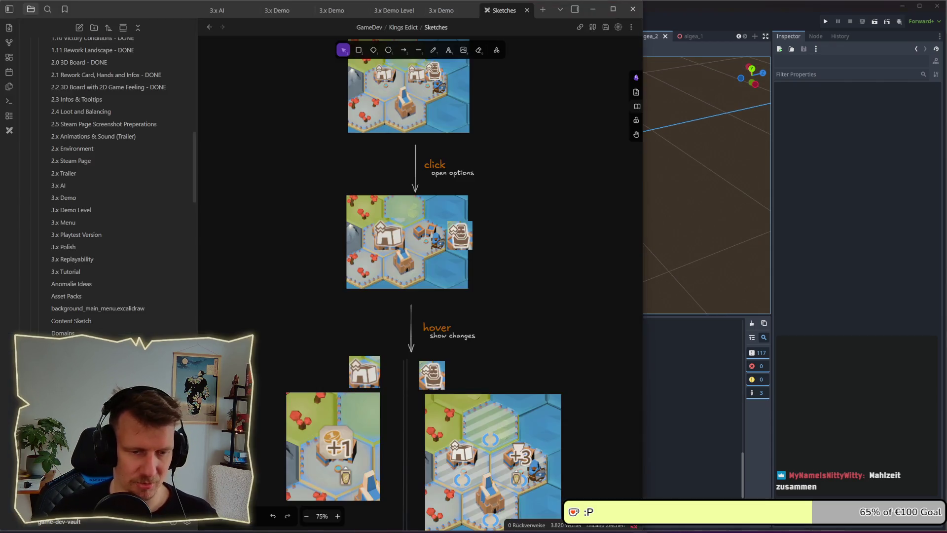
scroll(522, 242, up, 3)
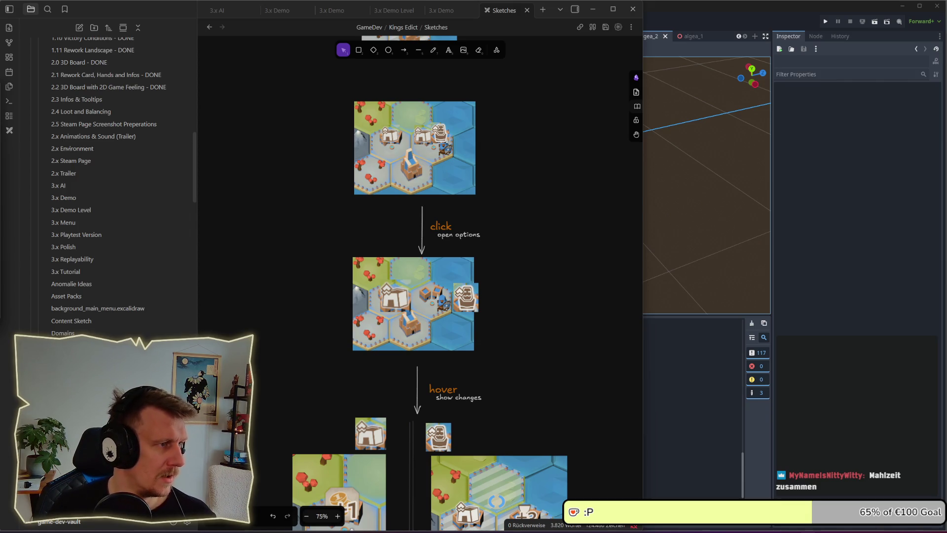
click(455, 231)
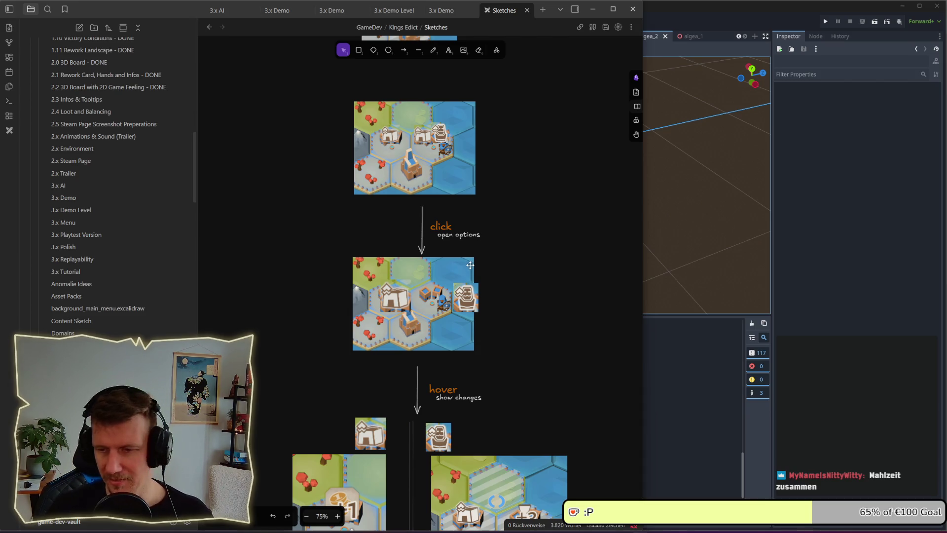
scroll(482, 278, down, 2)
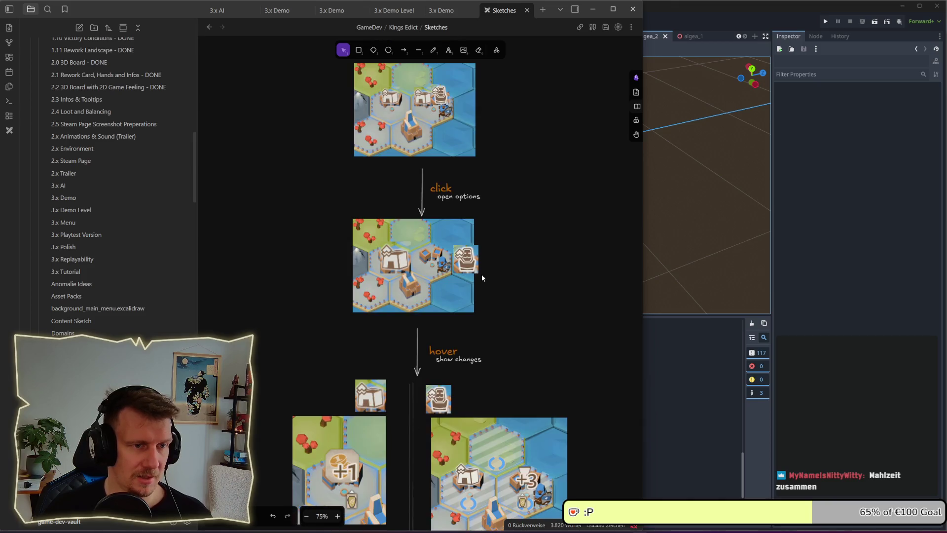
scroll(482, 278, up, 5)
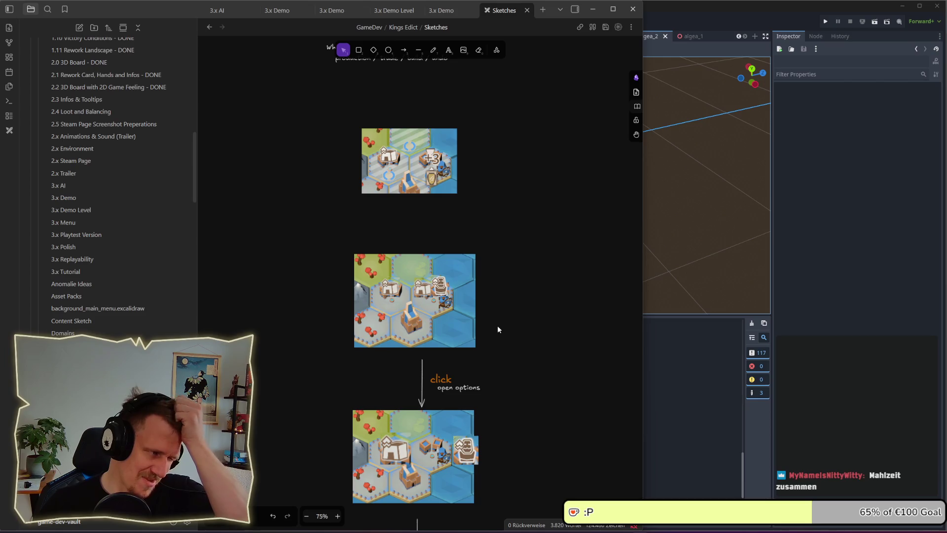
drag(498, 356, 503, 296)
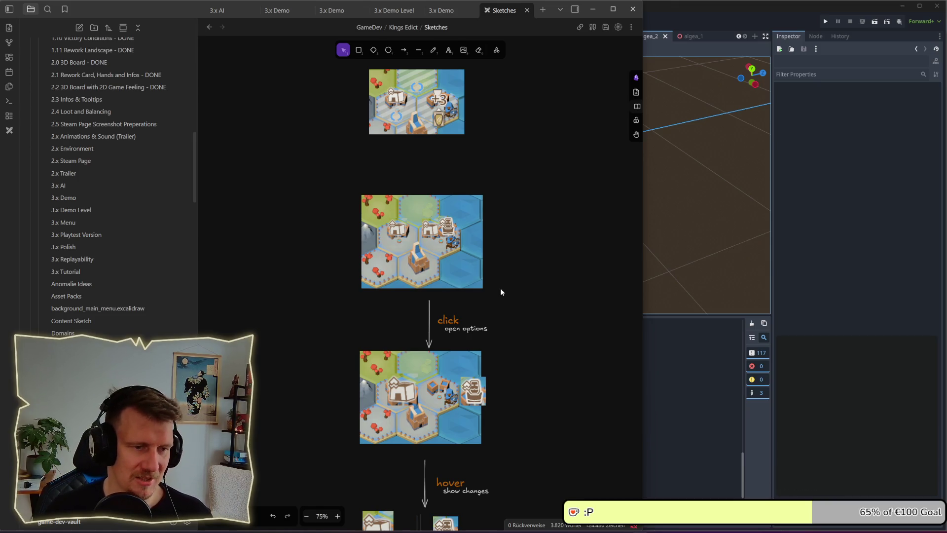
mouse_move(501, 318)
mouse_down()
mouse_move(507, 281)
mouse_move(543, 291)
mouse_up()
scroll(510, 279, up, 3)
scroll(542, 295, up, 1)
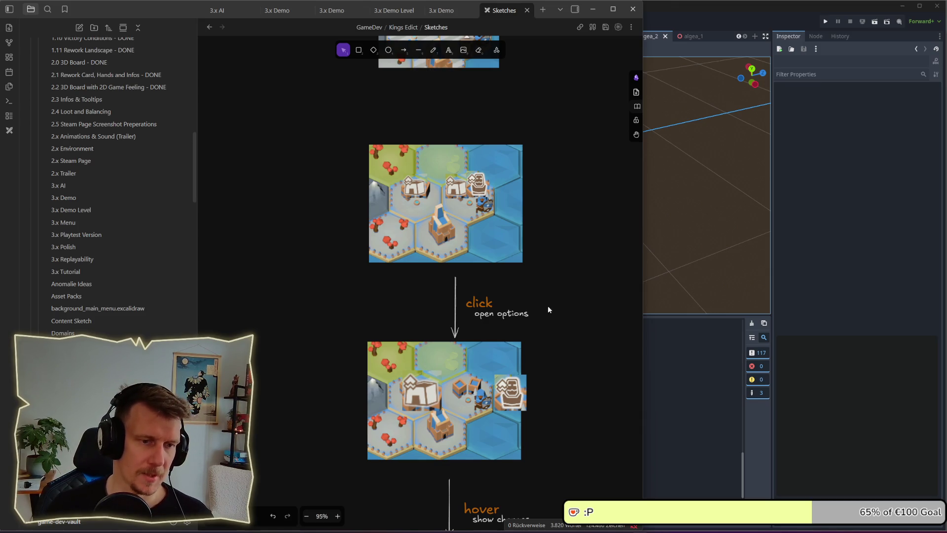
- Copy the 'click / open options' caption above the first mockup and relabel it 'card selected'
double_click(520, 314)
click(556, 323)
click(484, 300)
drag(483, 300, 480, 119)
double_click(480, 119)
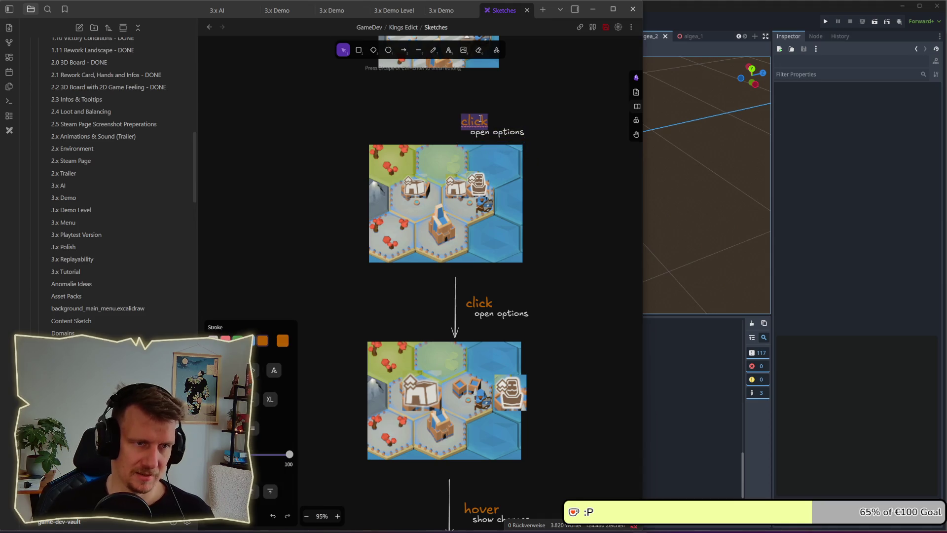
text(card selected)
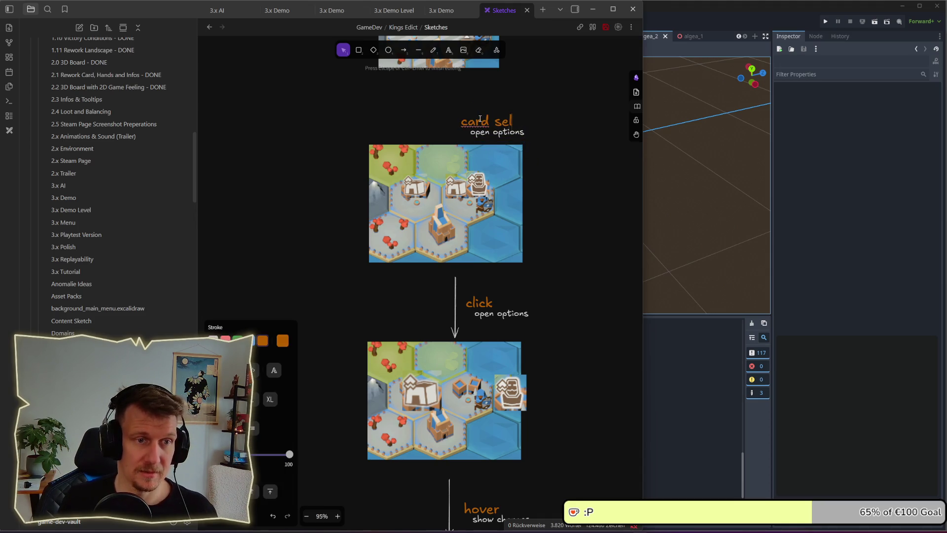
click(543, 167)
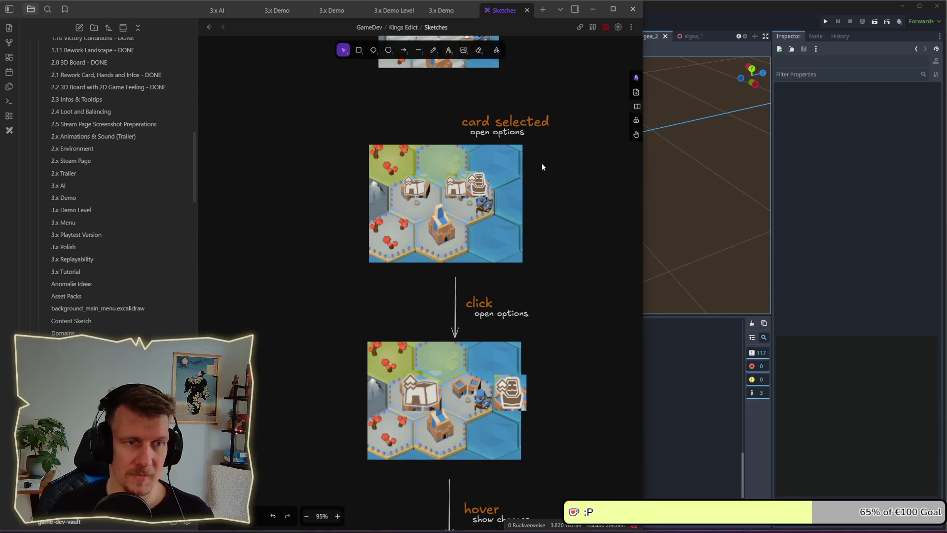
- Change the line under it to 'show multiple options' and save the drawing
double_click(510, 134)
text(shopw)
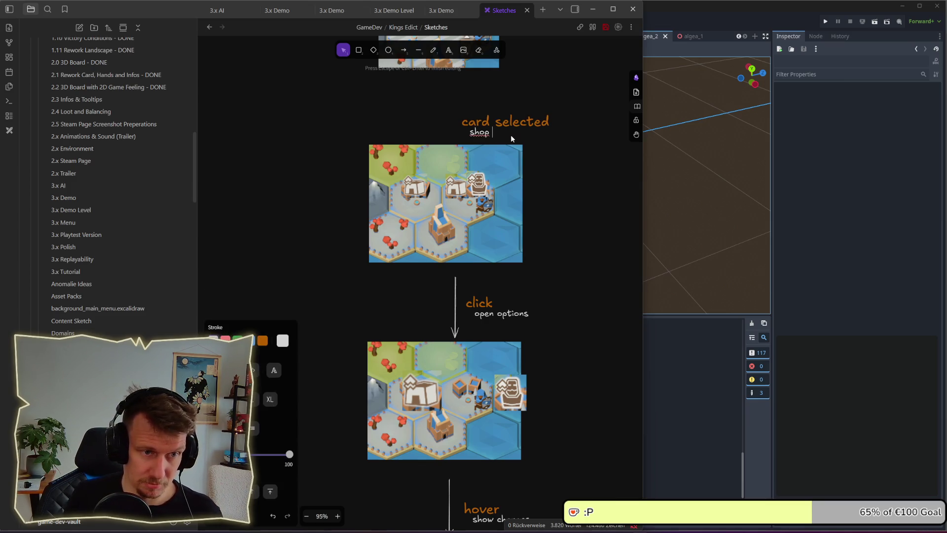
text(w multip)
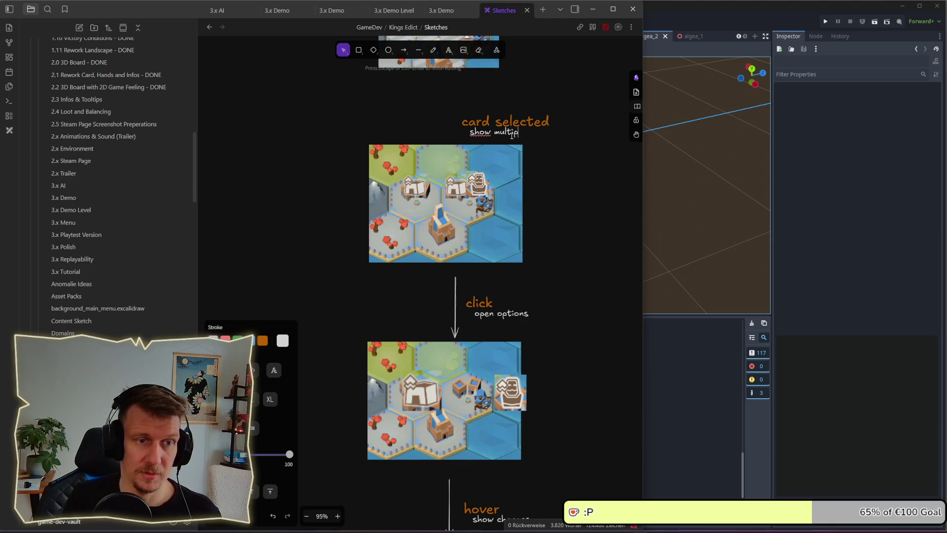
text(le options)
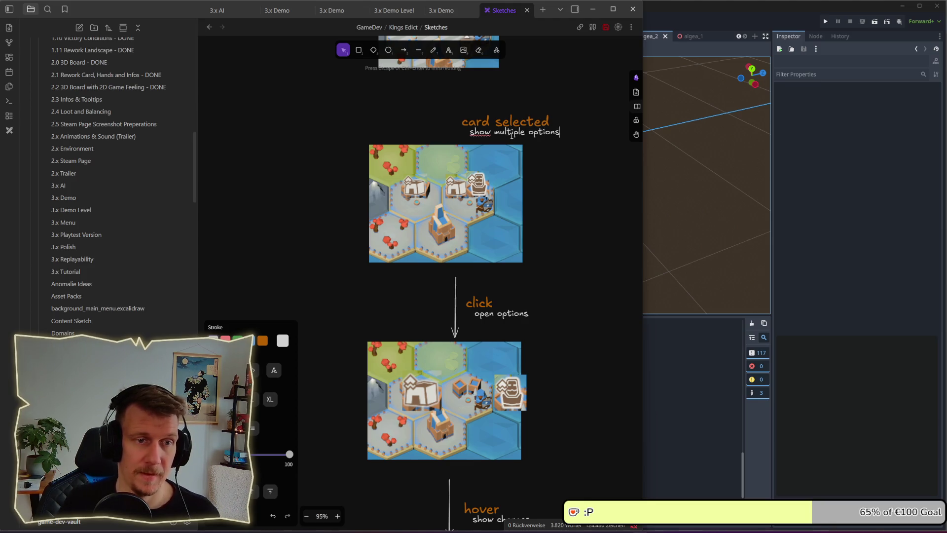
click(553, 187)
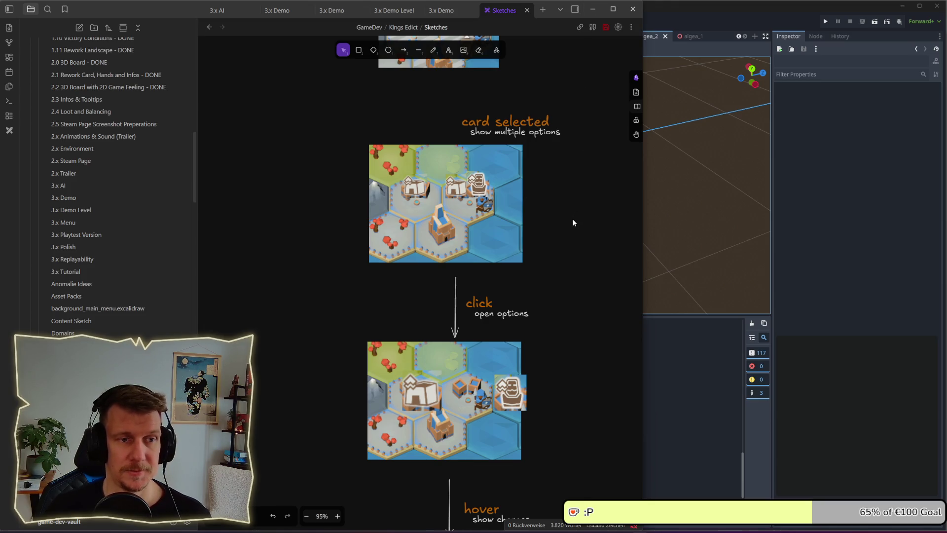
key(ctrl+s)
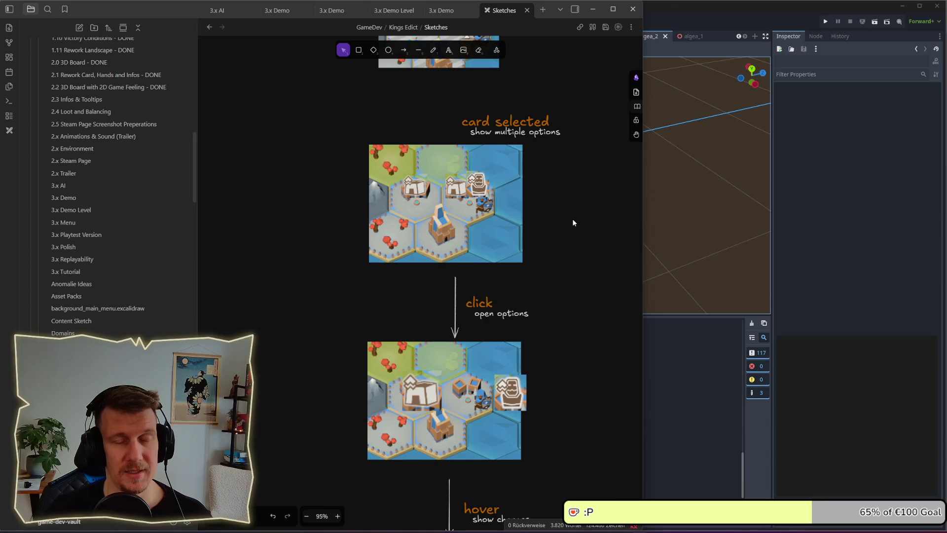
- Back in Godot, close all open scene tabs
click(715, 10)
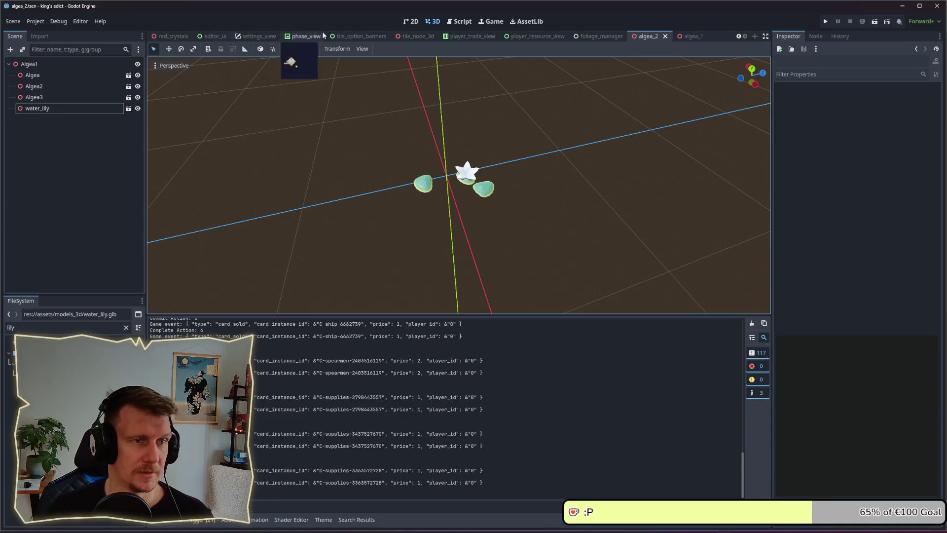
scroll(735, 38, up, 3)
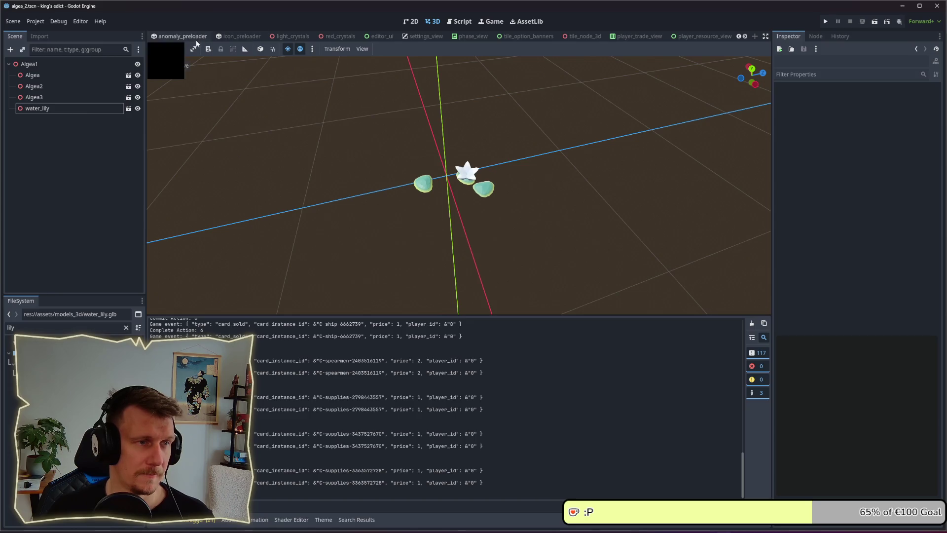
right_click(196, 40)
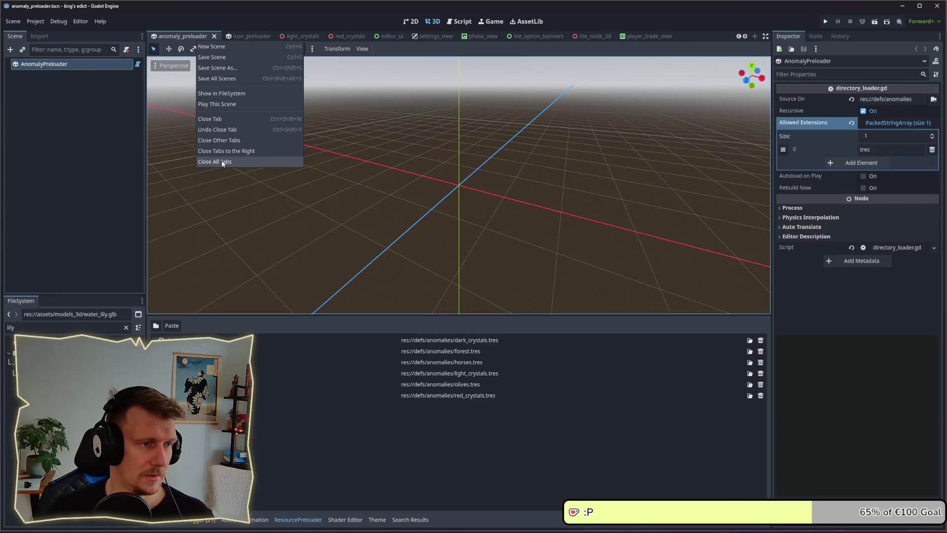
click(246, 163)
- Close the open scripts in the Script workspace and select the old lily filter text
click(459, 21)
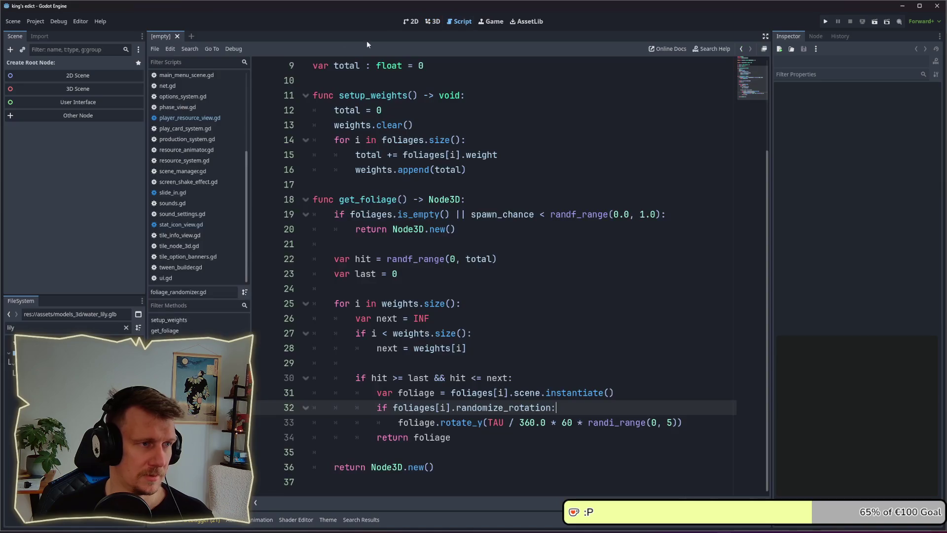
right_click(176, 118)
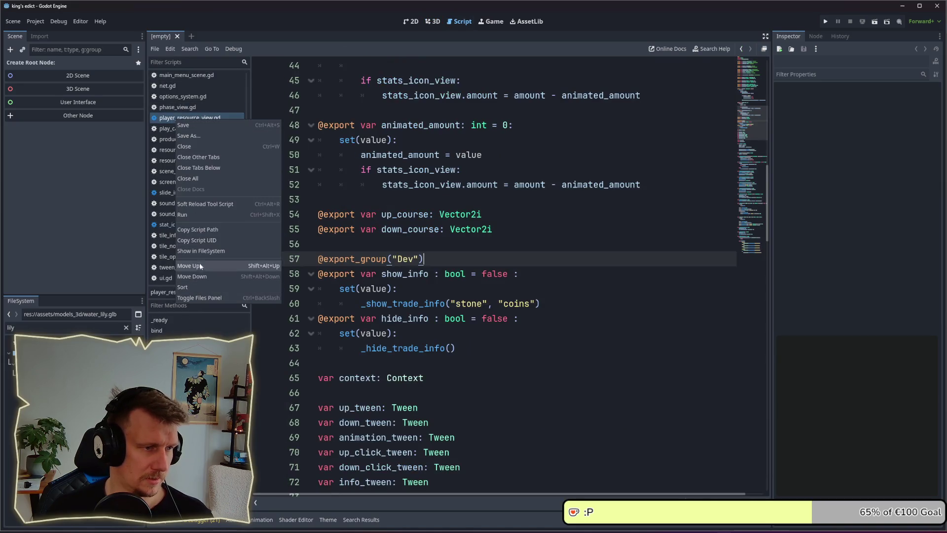
click(330, 174)
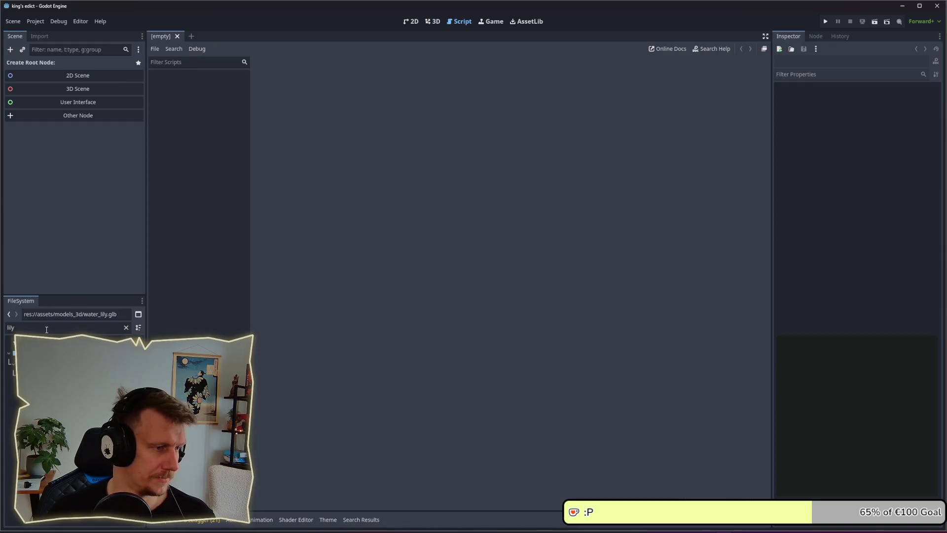
drag(46, 330, 3, 332)
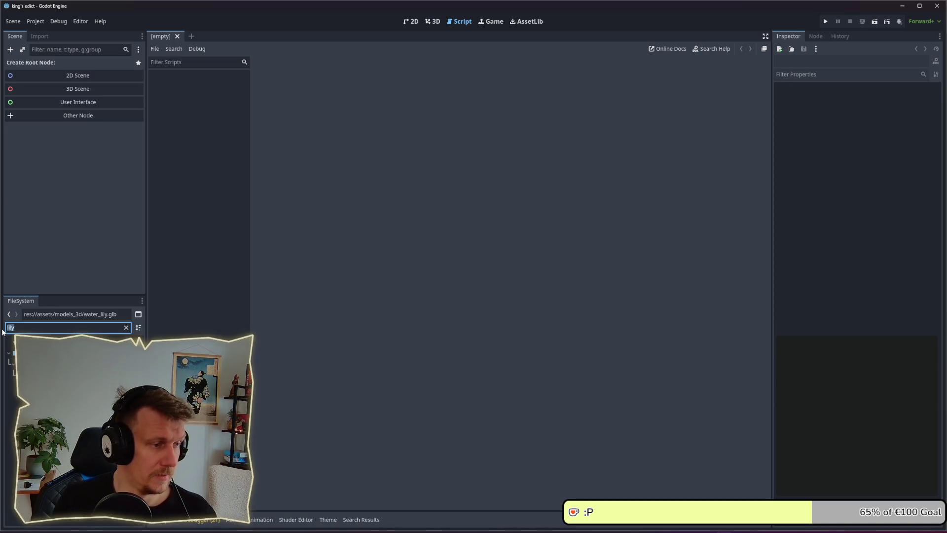
- Clear the FileSystem filter and search the whole project for 'card_selected'
key(BackSpace)
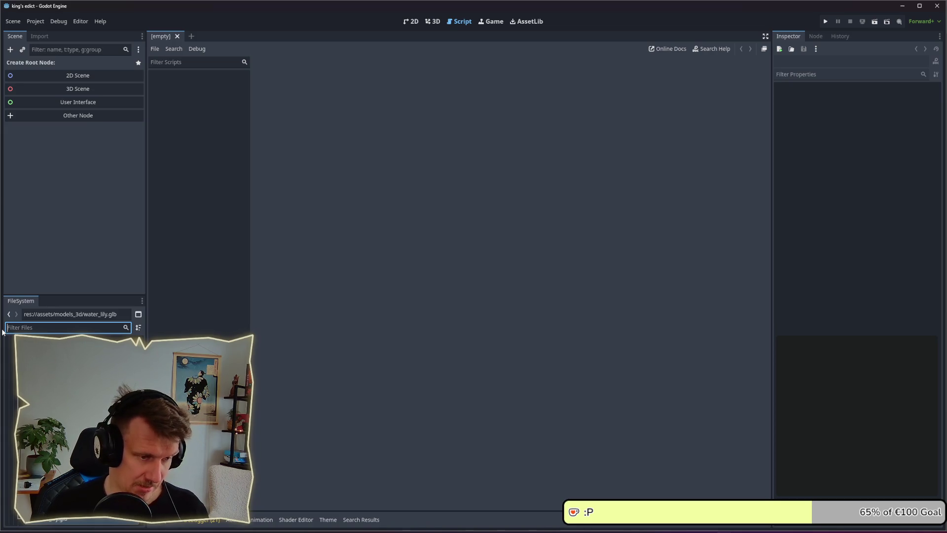
key(ctrl+shift+f)
text(card_selecte)
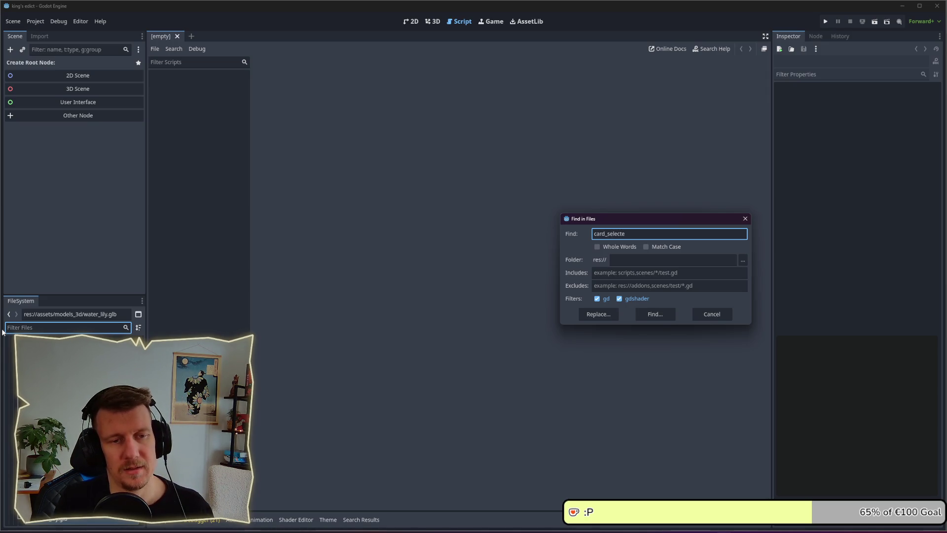
text(d)
key(Return)
- Open the card_selected matches in action_bus.gd and placement_view.gd
click(269, 349)
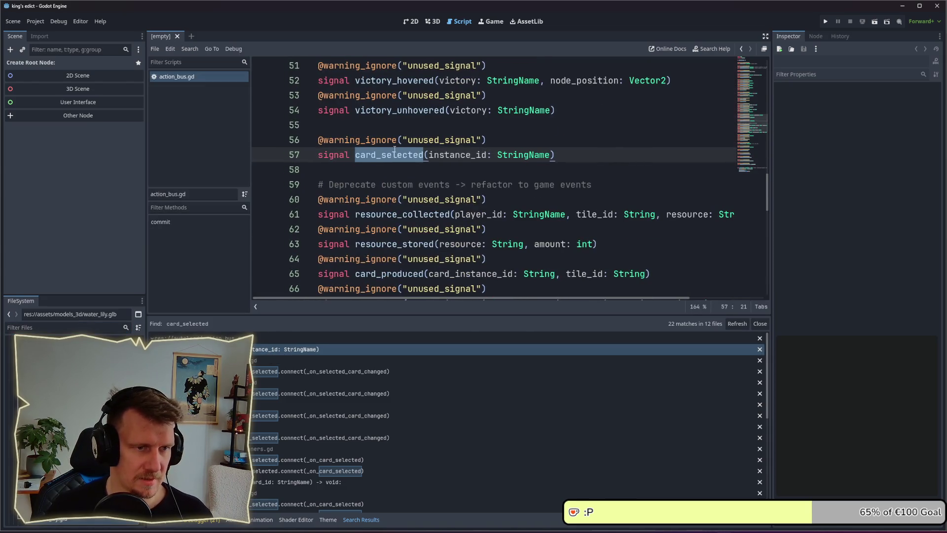
click(327, 372)
scroll(550, 123, up, 3)
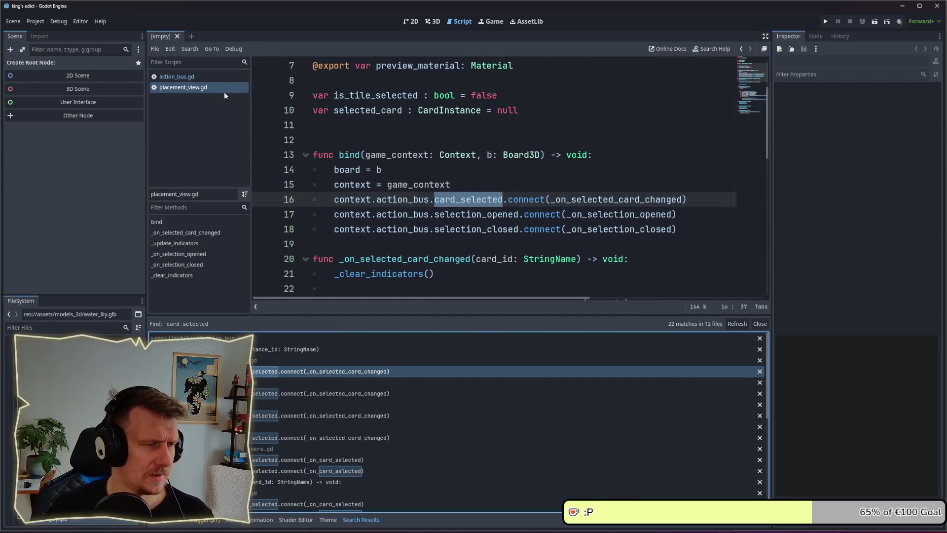
scroll(444, 197, up, 2)
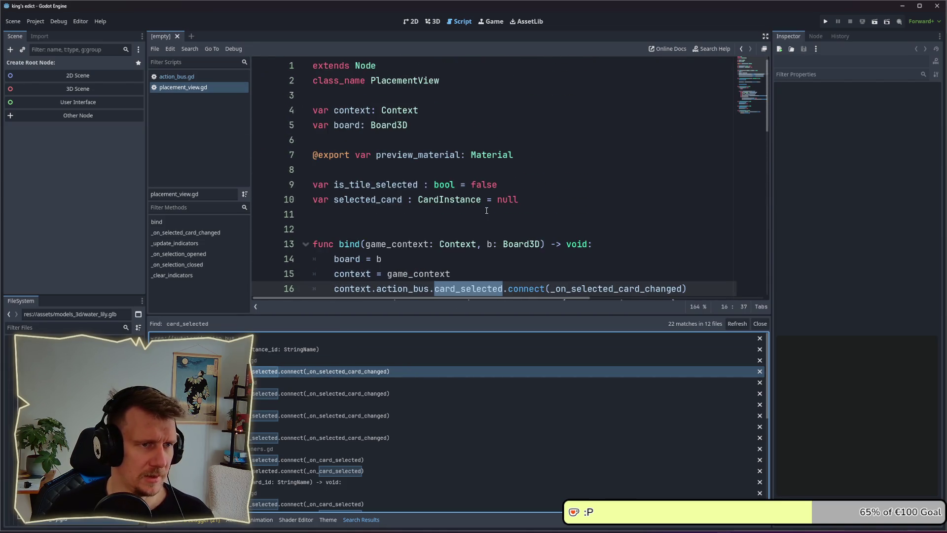
double_click(404, 80)
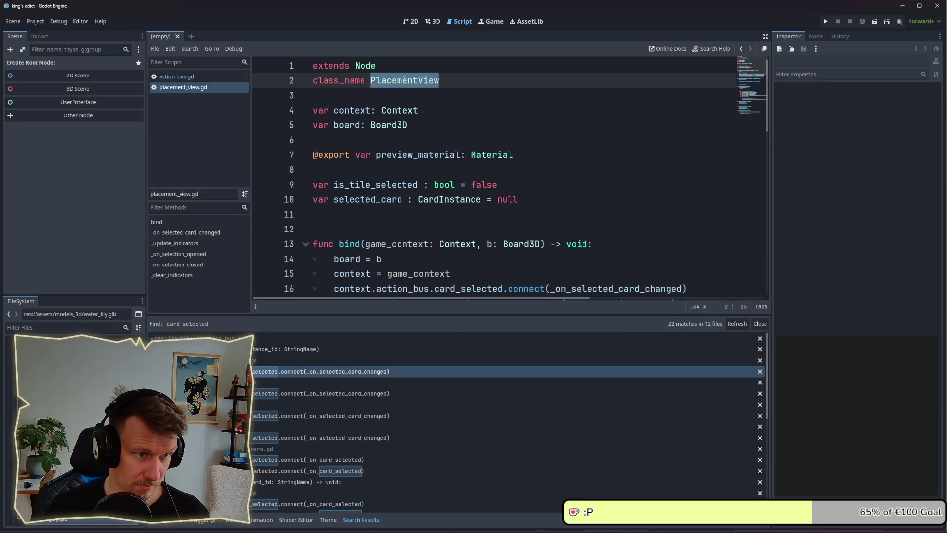
click(429, 129)
key(Down)
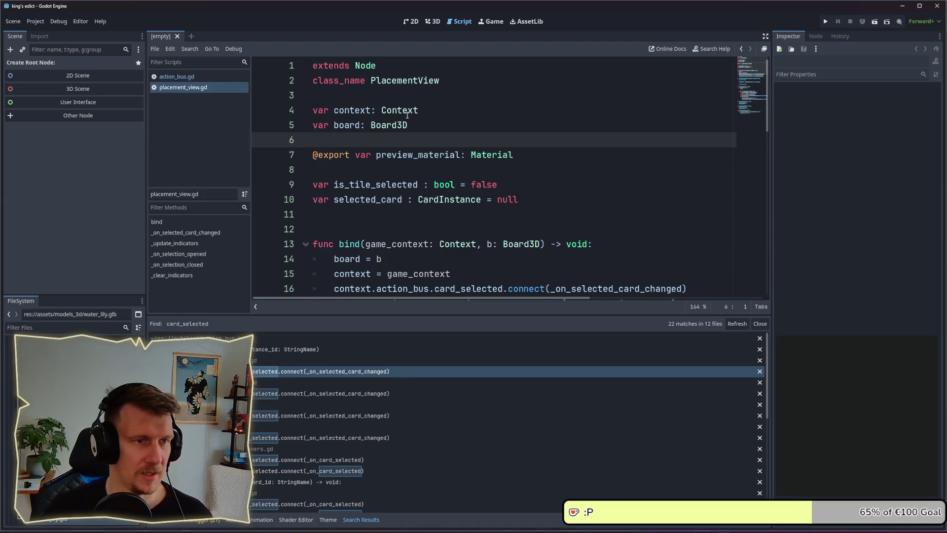
- Scroll to _update_indicators, widen the code area, and select the get_valid_modifier call on line 35
scroll(409, 139, down, 1)
drag(431, 311, 427, 375)
scroll(429, 252, down, 4)
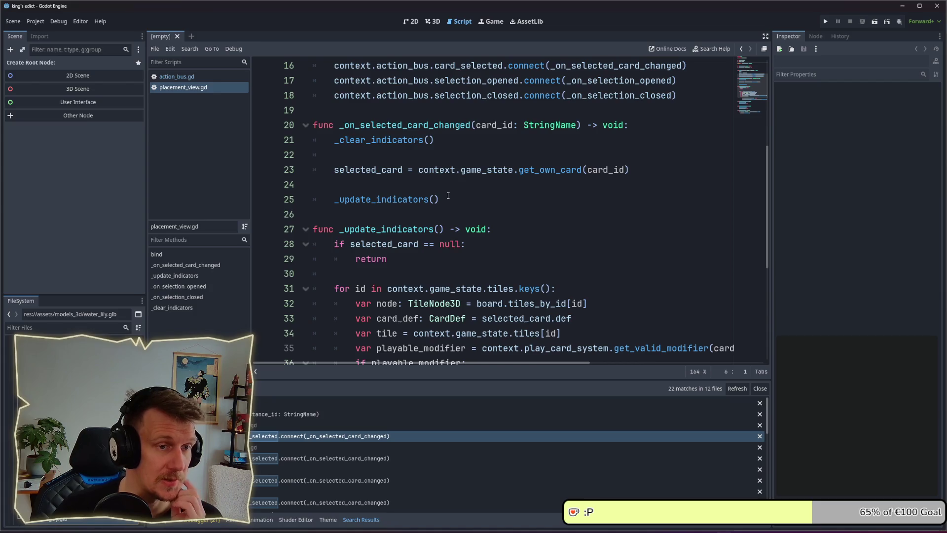
double_click(399, 199)
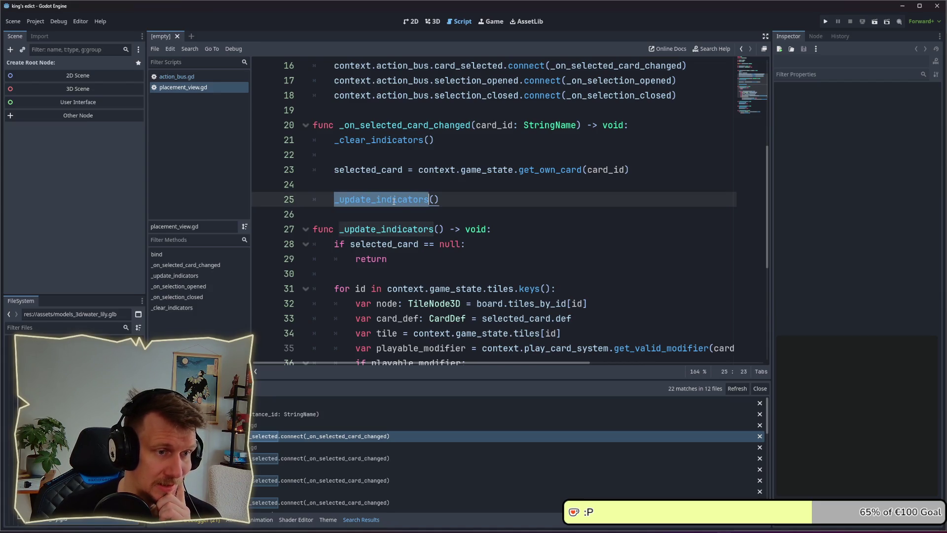
scroll(402, 187, down, 2)
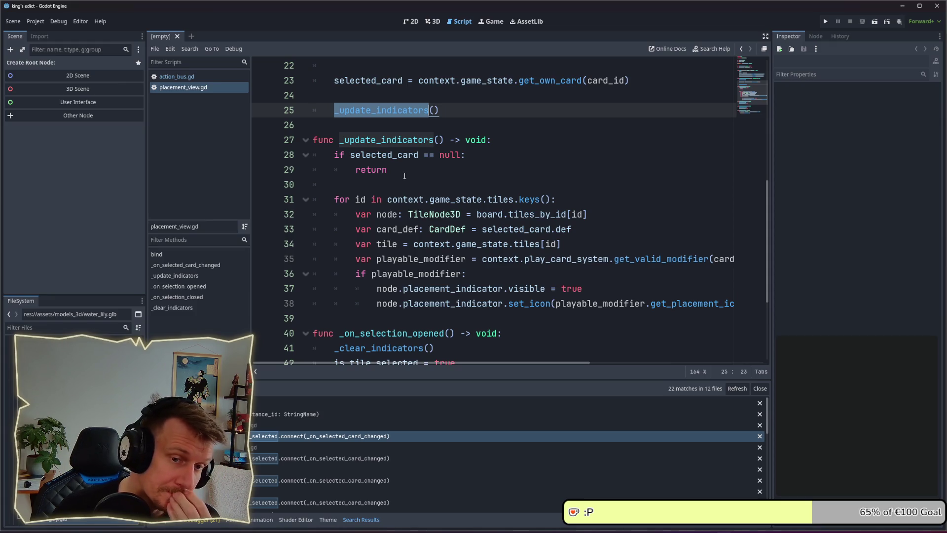
drag(771, 213, 824, 213)
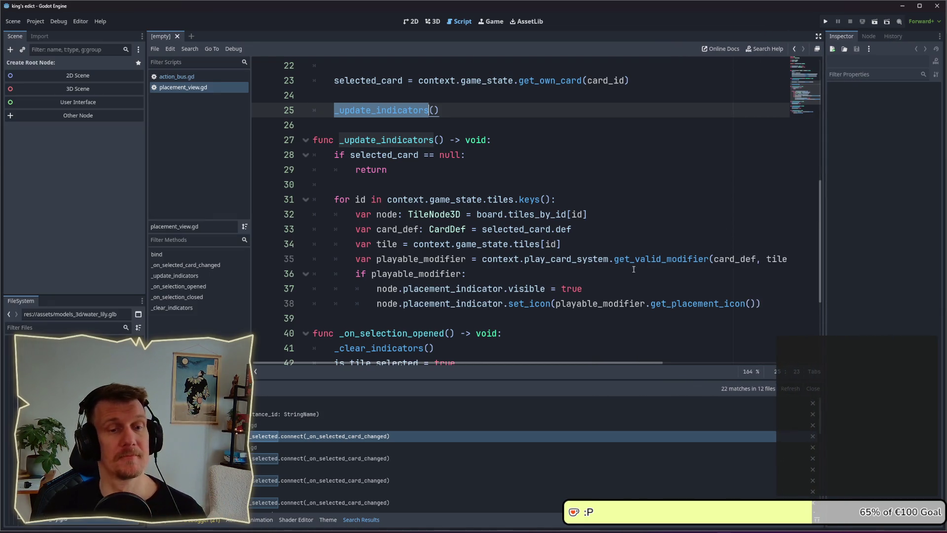
drag(253, 202, 224, 203)
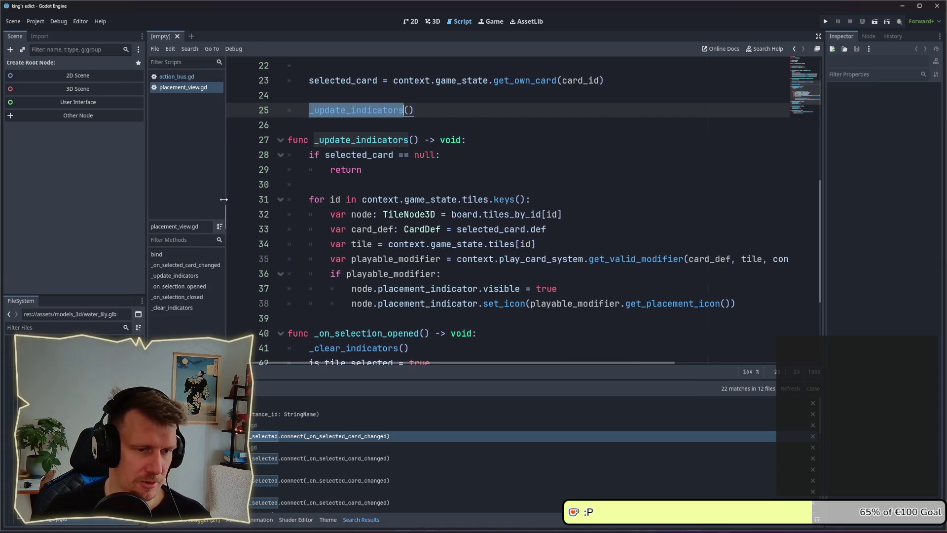
double_click(623, 259)
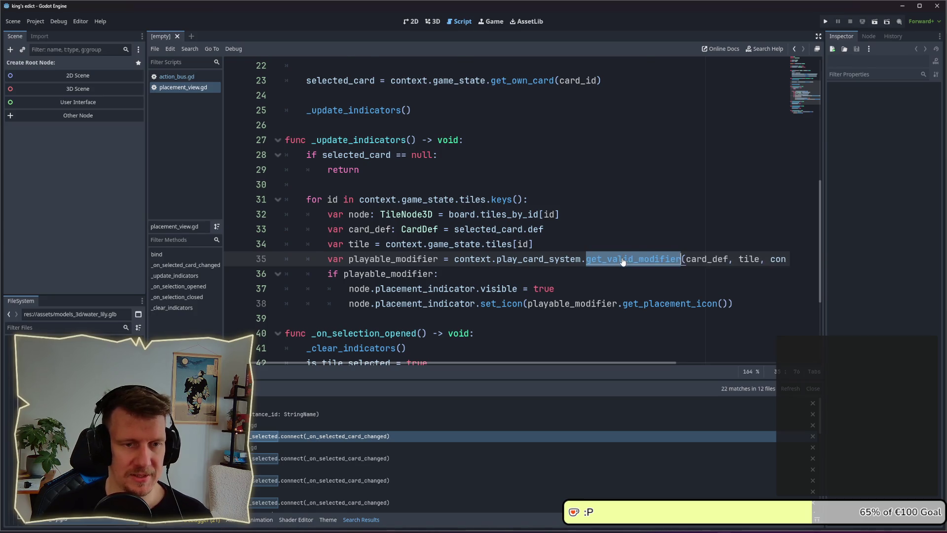
- Jump to the get_valid_modifier definition and paste a duplicate of it at line 135
ctrl+click(623, 257)
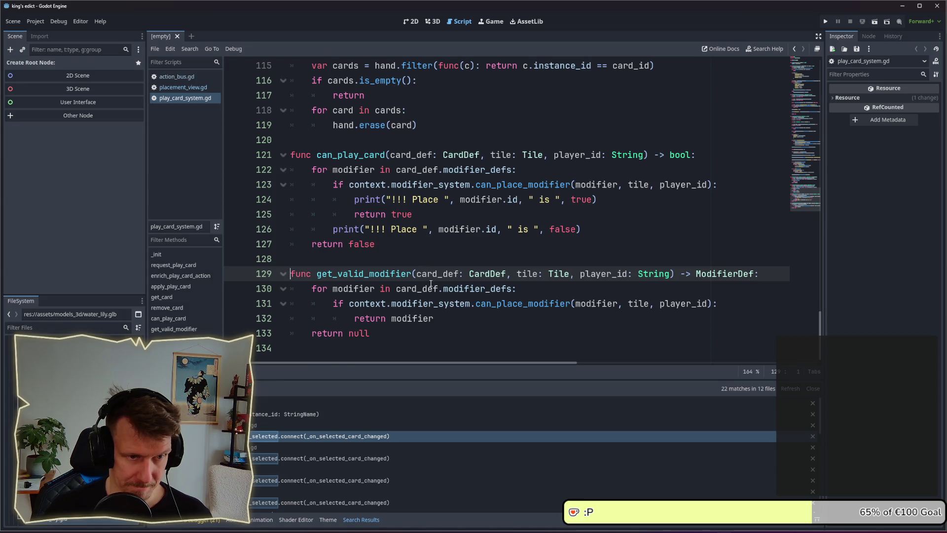
click(340, 342)
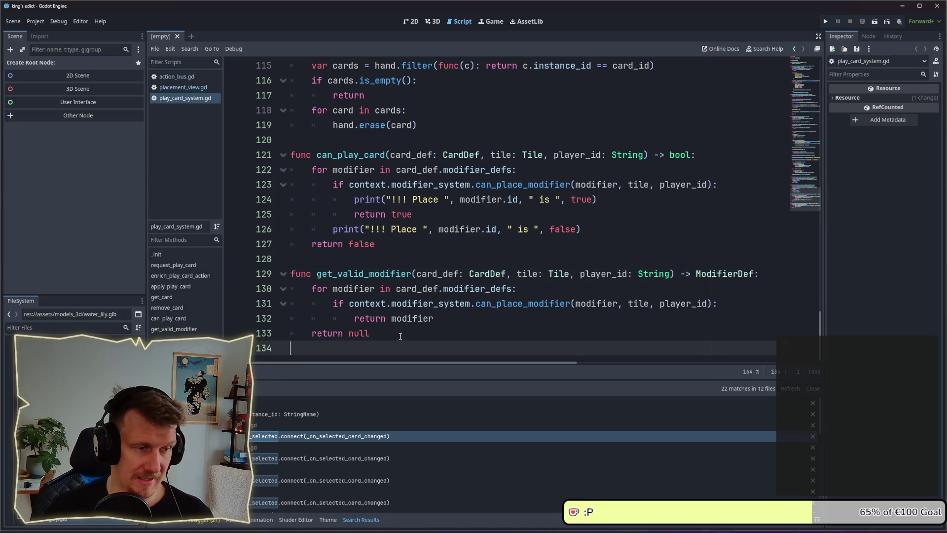
key(Return)
key(Return)
click(400, 336)
mouse_move(394, 303)
mouse_down()
mouse_move(345, 289)
mouse_move(292, 245)
mouse_up()
key(ctrl+c)
click(335, 332)
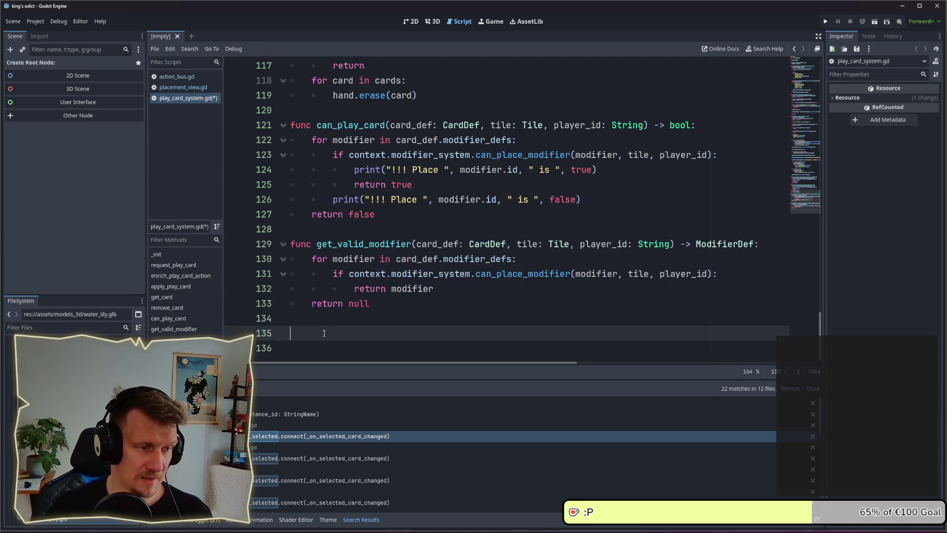
key(ctrl+v)
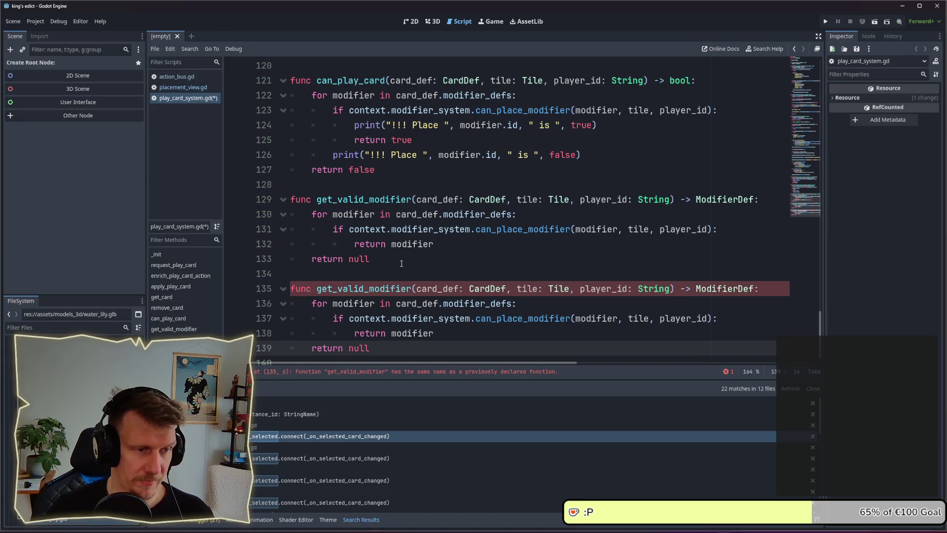
- Rename the duplicate to get_valid_modifiers with an Array return type and save
click(412, 286)
text(s)
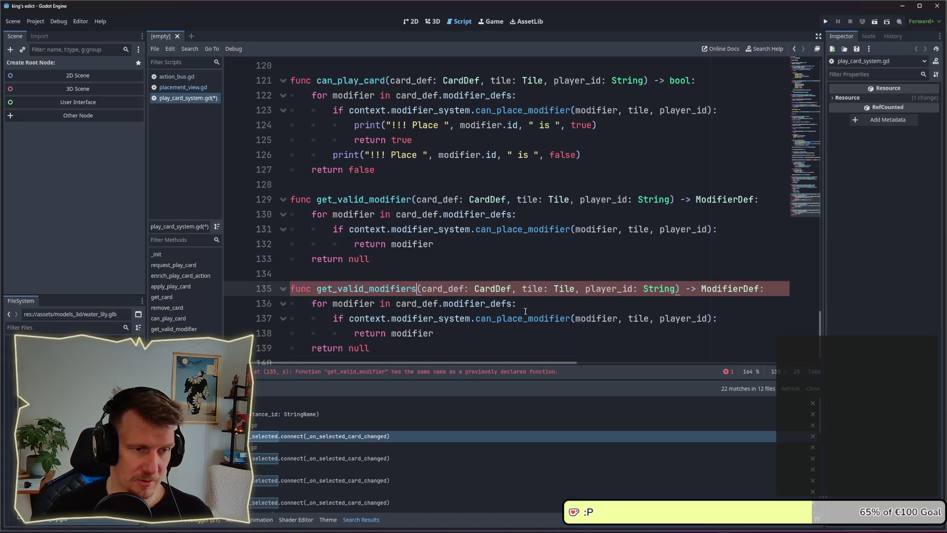
double_click(727, 289)
click(706, 288)
double_click(720, 288)
text(Array)
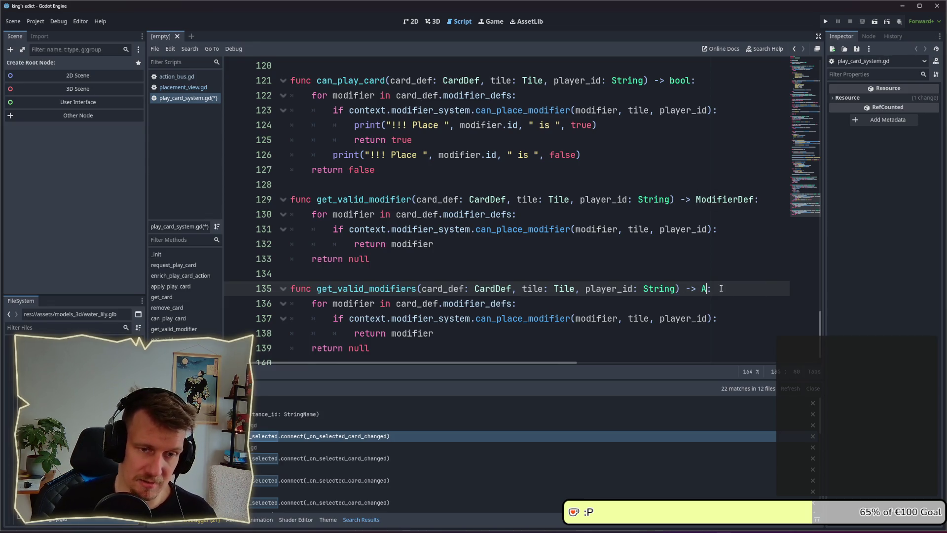
key(ctrl+s)
key(Escape)
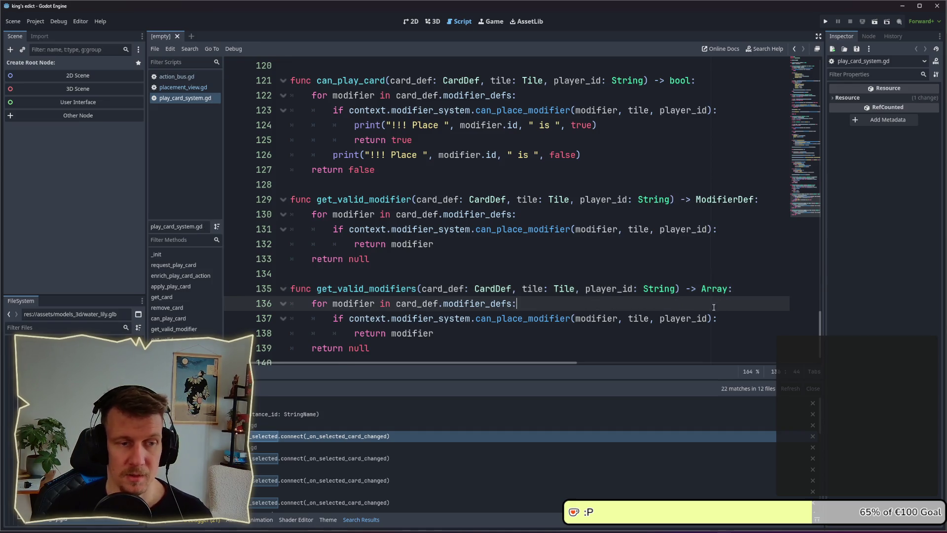
- Add 'var modifiers = []' above the for-loop and save the script
key(Down)
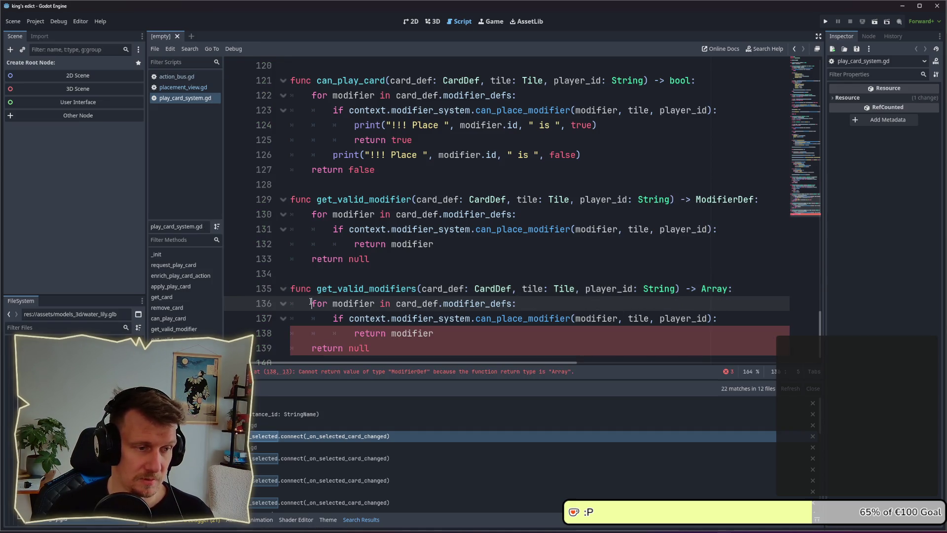
key(Return)
key(Up)
text(var modifiers = )
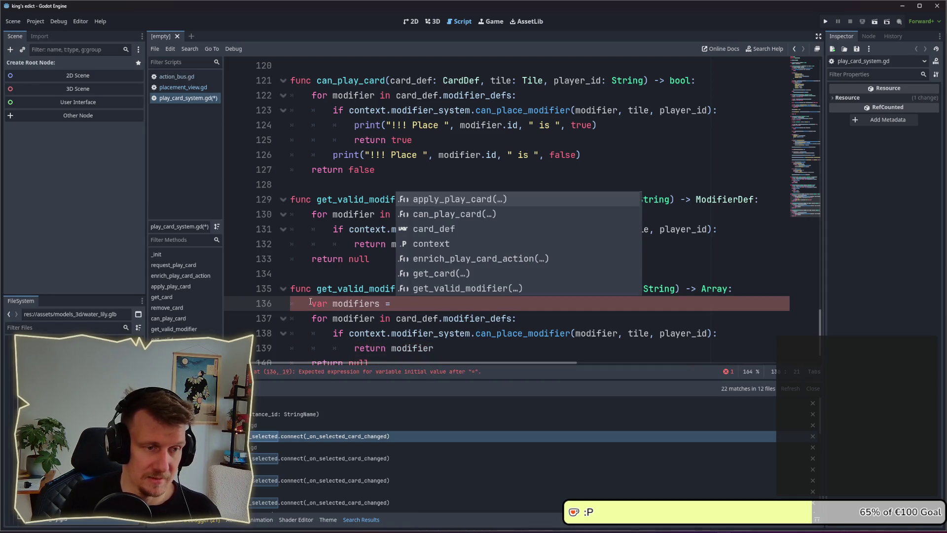
text([)
key(ctrl+s)
- Append each matching modifier with modifiers.append() and end the function with 'return modifiers'
scroll(310, 301, down, 1)
click(360, 319)
double_click(359, 319)
text(modifiers)
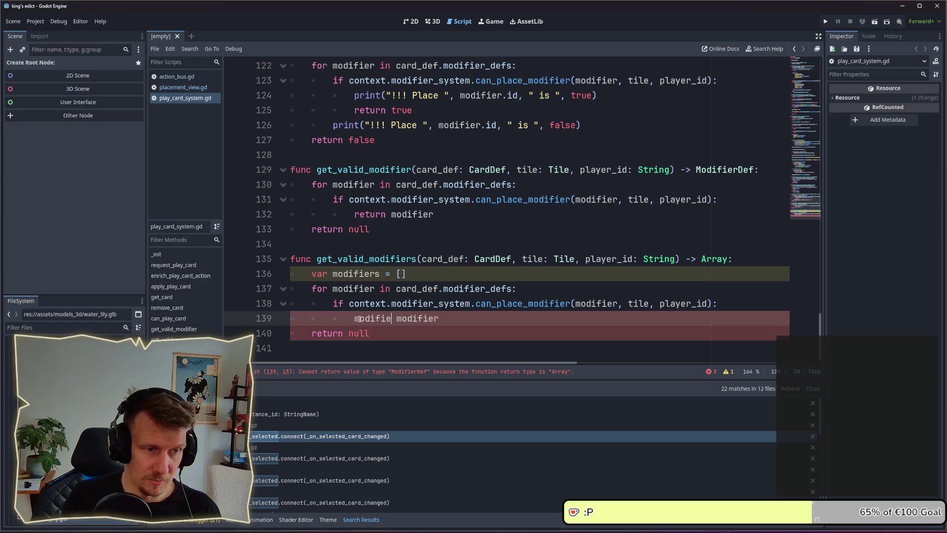
text(.append()
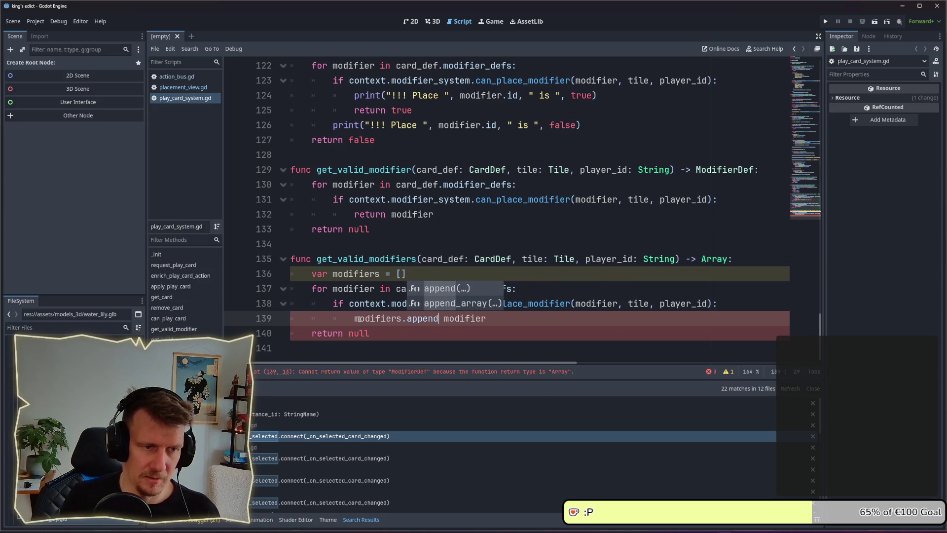
key(Delete)
key(Delete)
key(End)
text())
key(Down)
key(ctrl+BackSpace)
text(modi)
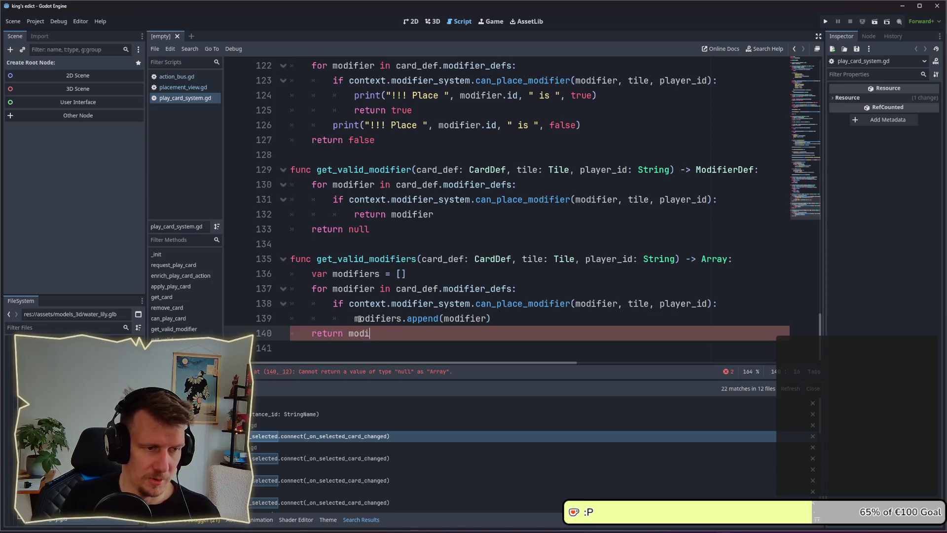
text(fiers)
key(Escape)
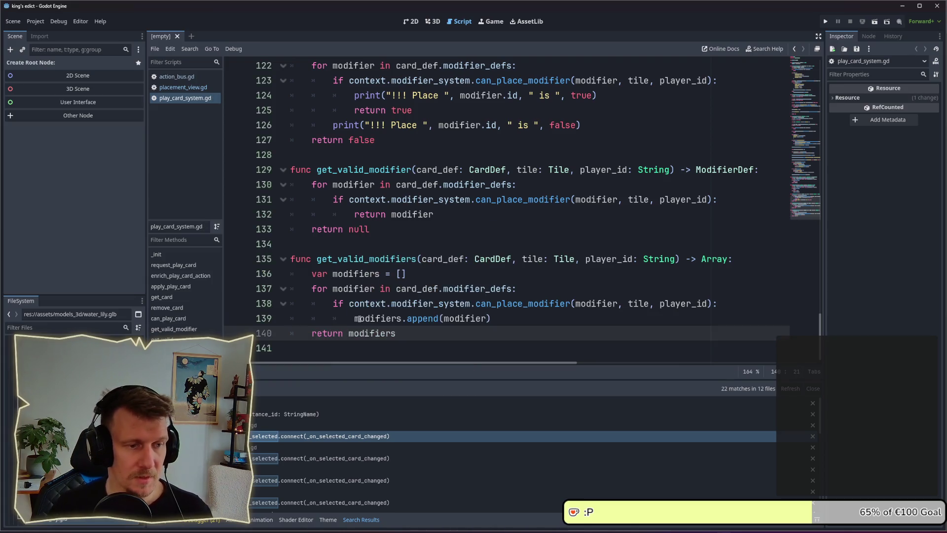
- In placement_view.gd, change the line to playable_modifiers = get_valid_modifiers(...)
click(183, 88)
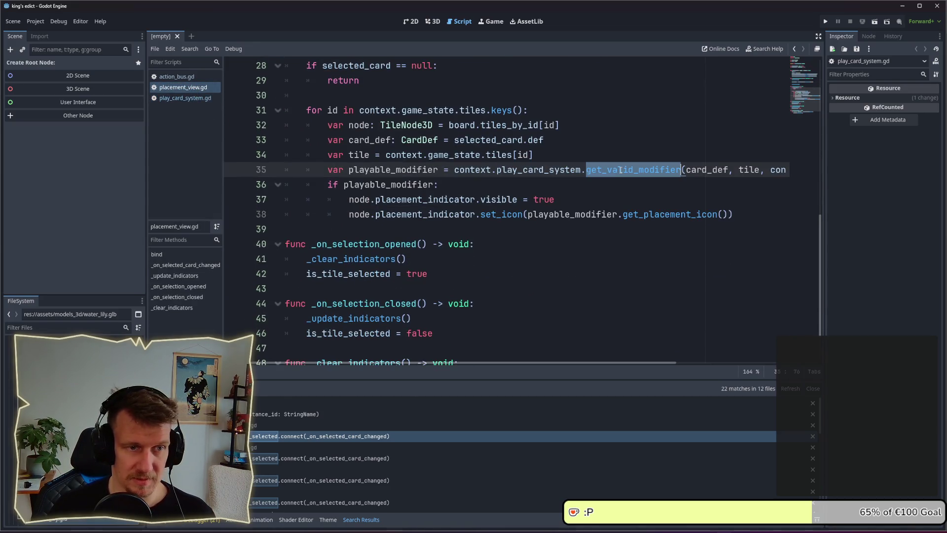
click(439, 169)
text(s)
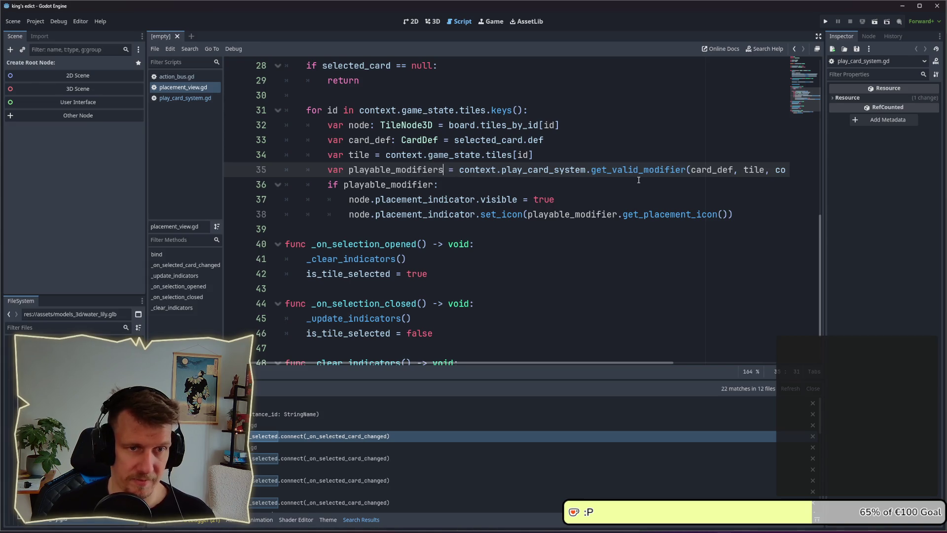
click(686, 169)
text(s)
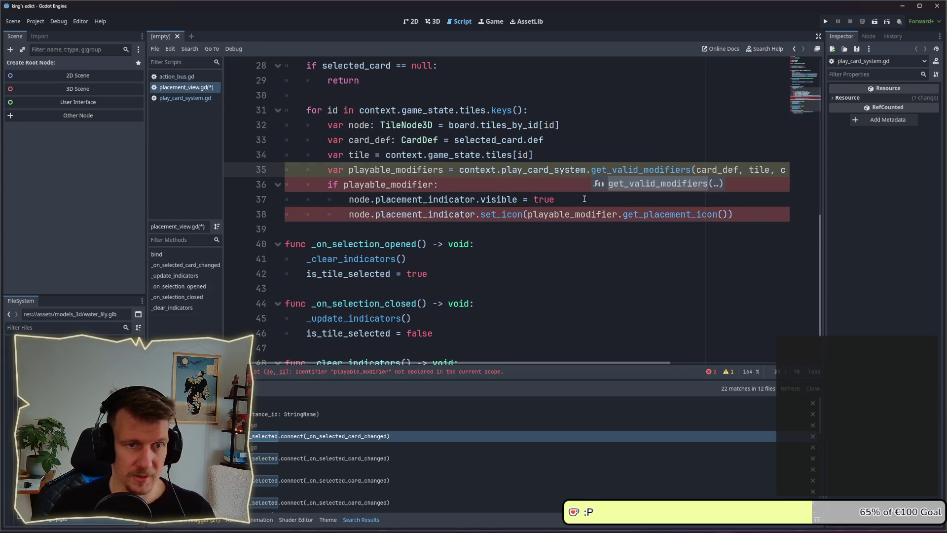
- Insert 'for modifier in playable_modifiers:' above the if statement on line 36
click(567, 186)
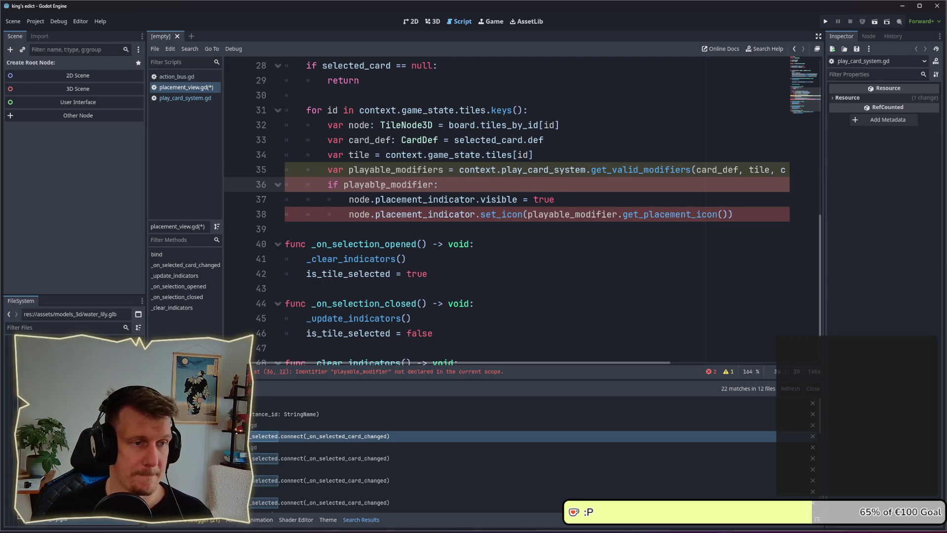
click(325, 184)
key(Return)
key(Return)
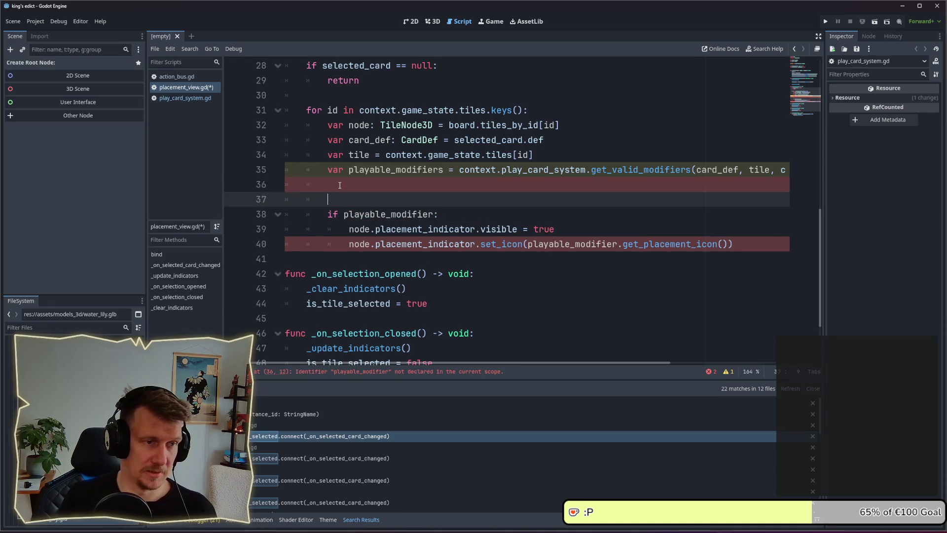
key(Up)
text(for )
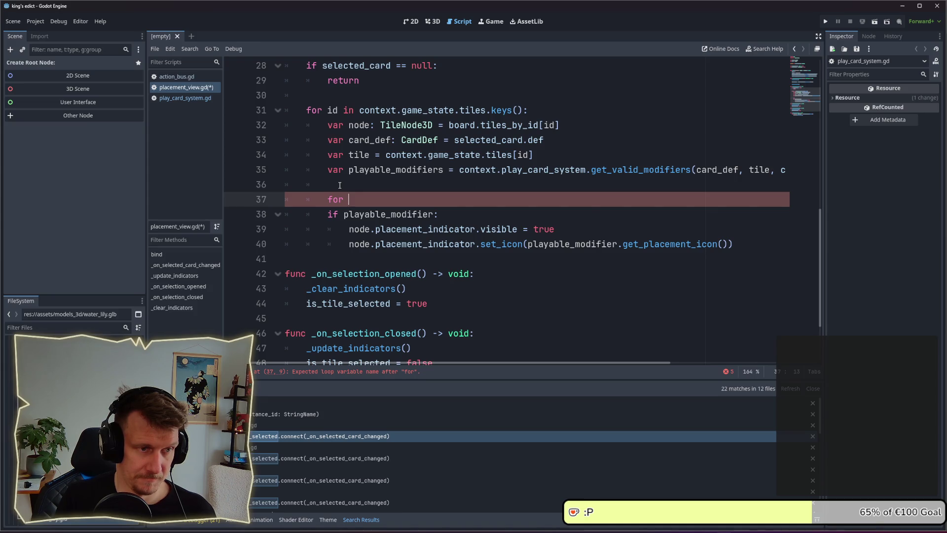
text(modifier)
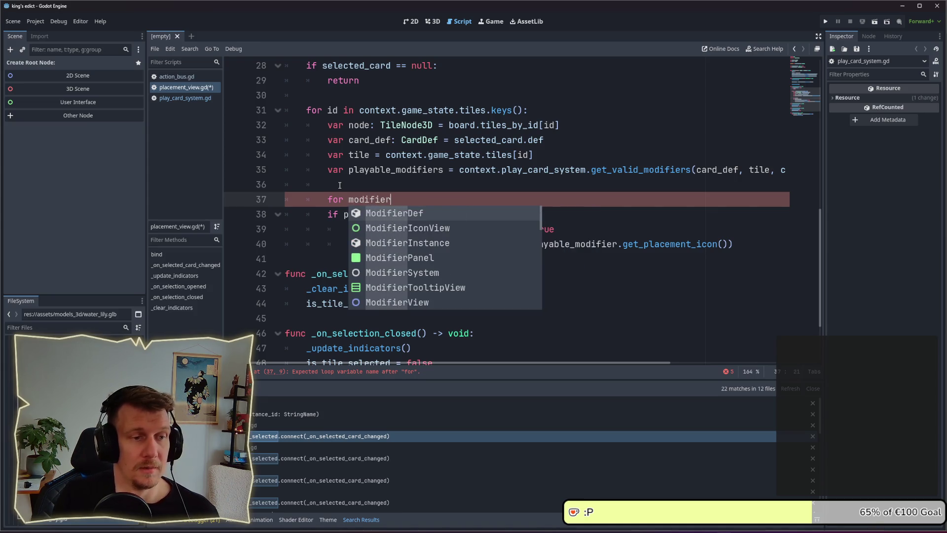
text( in Pla)
key(Return)
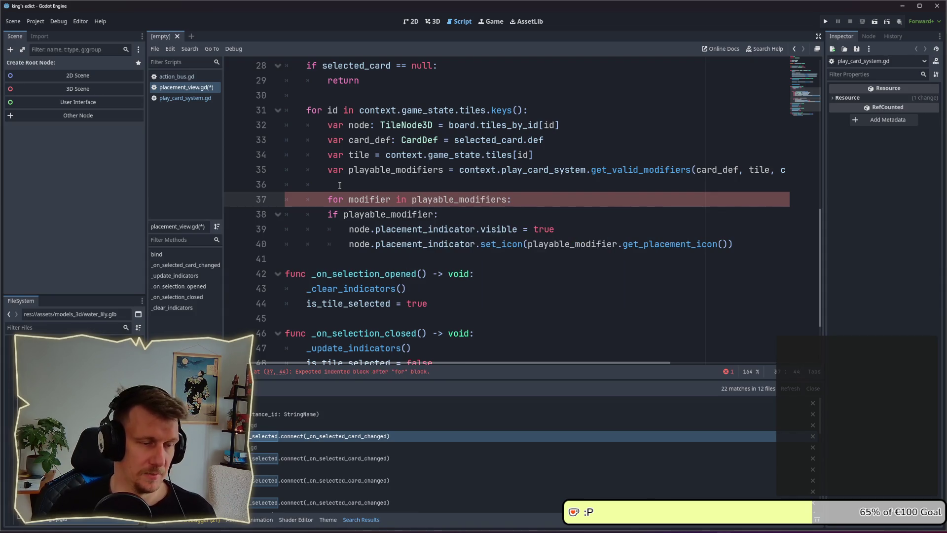
- Delete the 'if playable_modifier' line and indent the two indicator lines into the loop body
drag(438, 213, 330, 212)
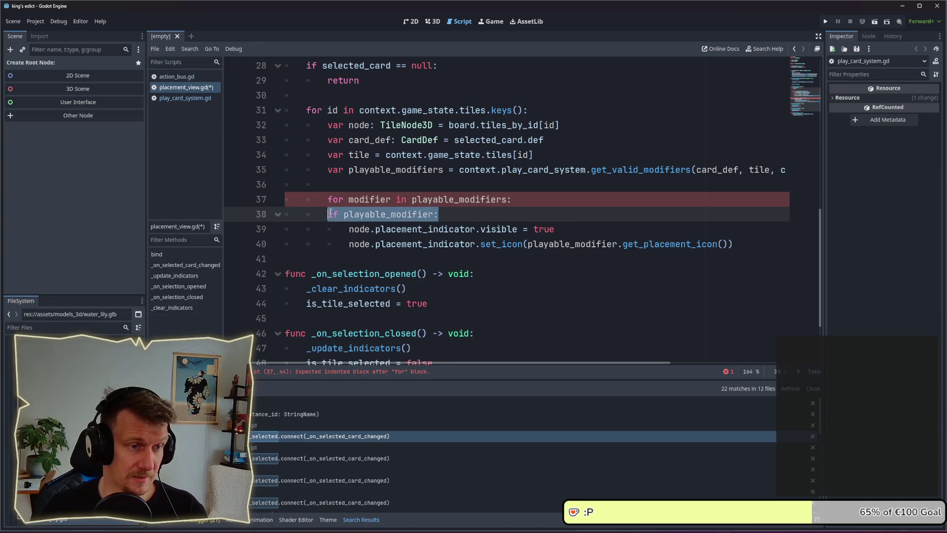
click(330, 213)
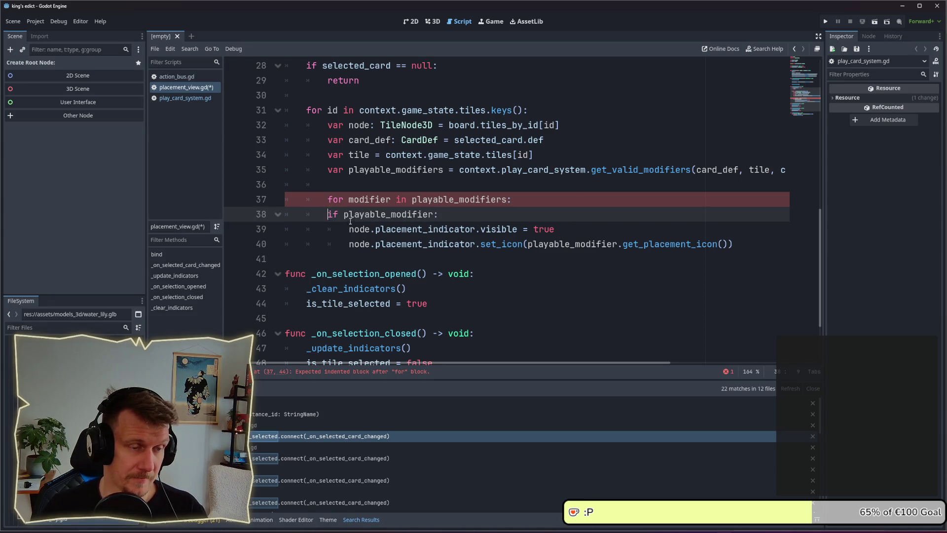
key(Tab)
drag(733, 244, 264, 238)
key(Tab)
drag(460, 214, 285, 213)
key(BackSpace)
key(BackSpace)
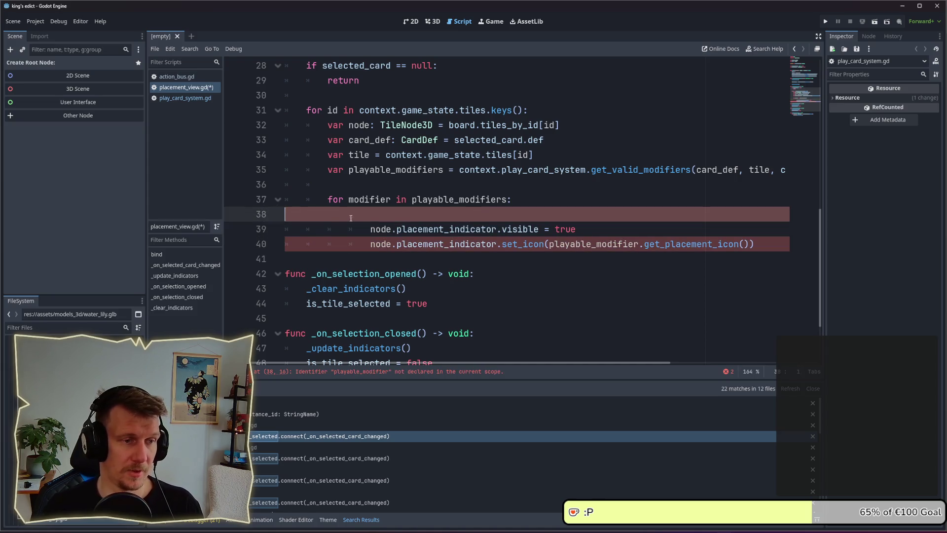
drag(765, 227, 281, 211)
key(shift+Tab)
click(413, 242)
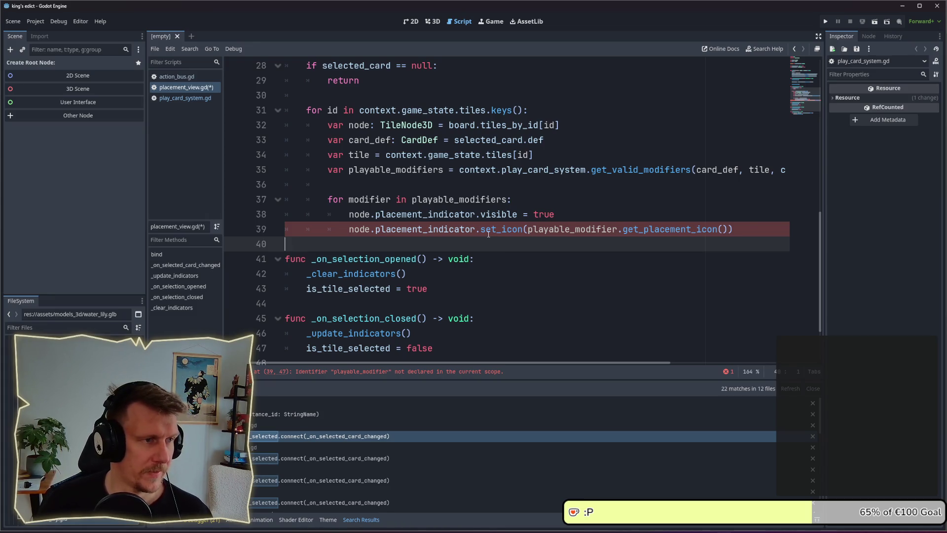
- Filter the FileSystem by 'tile_node' and open the tile_node_3d scene
click(82, 328)
text(nod)
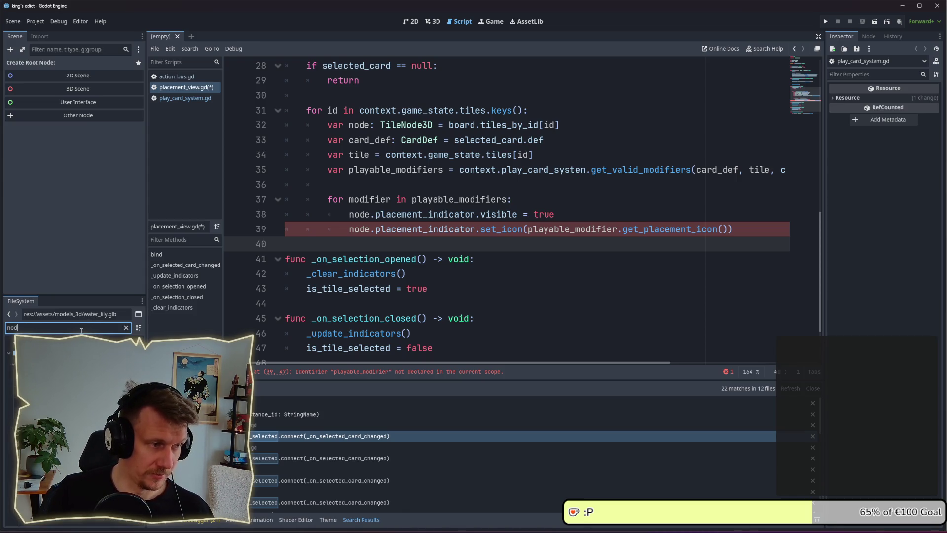
text(ie)
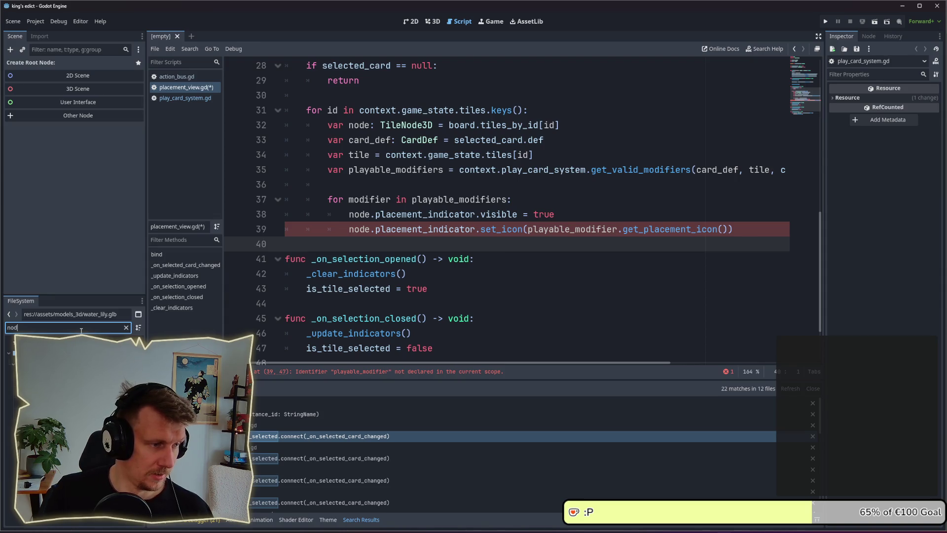
key(ctrl+a)
text(toi)
text(le_nod)
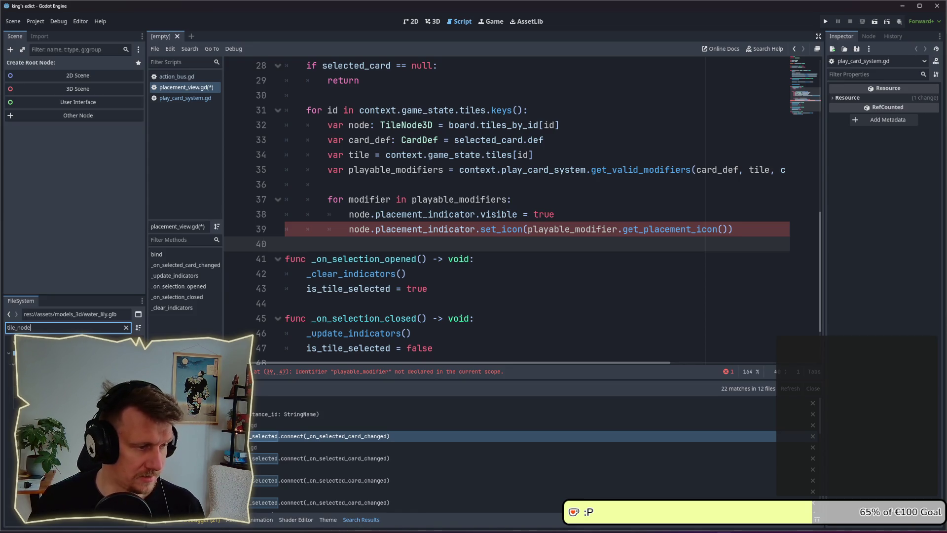
double_click(40, 363)
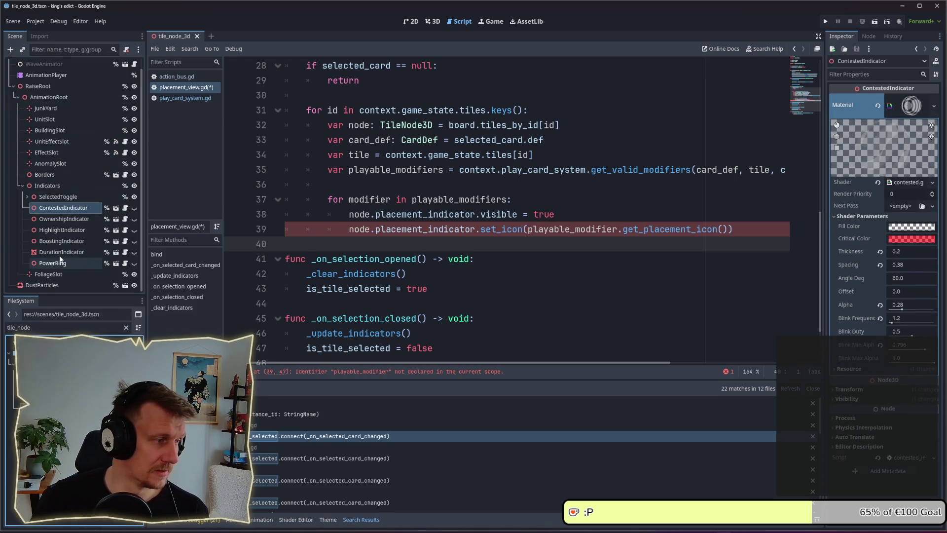
- Expand SelectedToggle in tile_node_3d's scene tree and inspect the PlacementIndicator node
scroll(64, 262, up, 1)
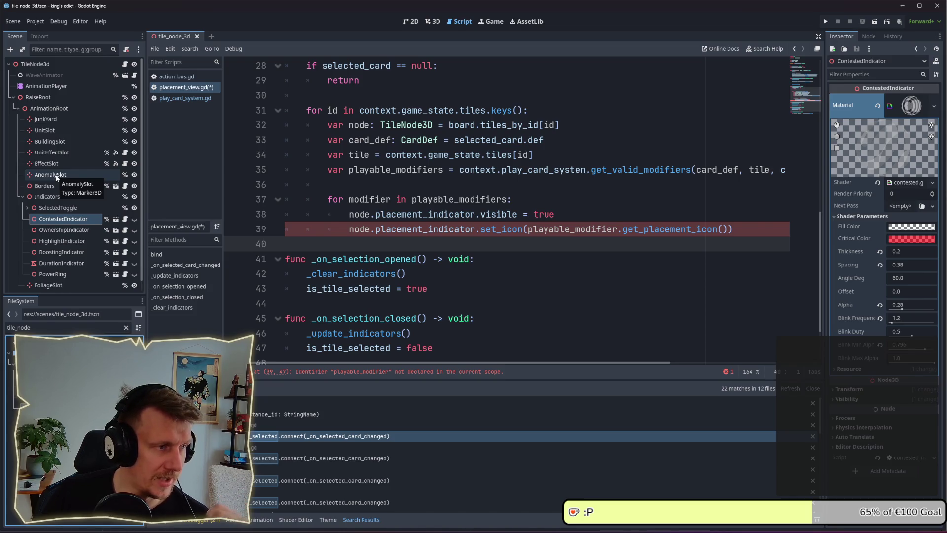
scroll(56, 177, down, 1)
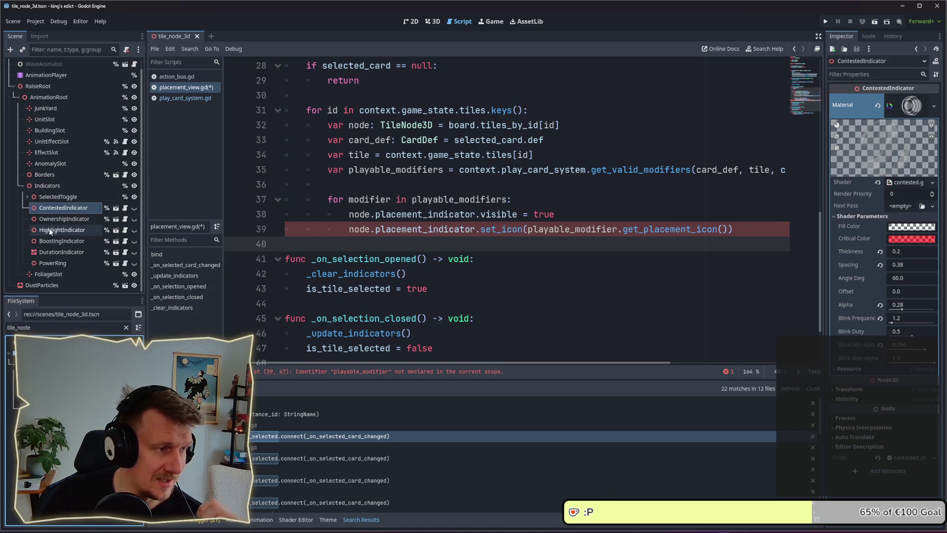
click(27, 197)
scroll(43, 183, down, 3)
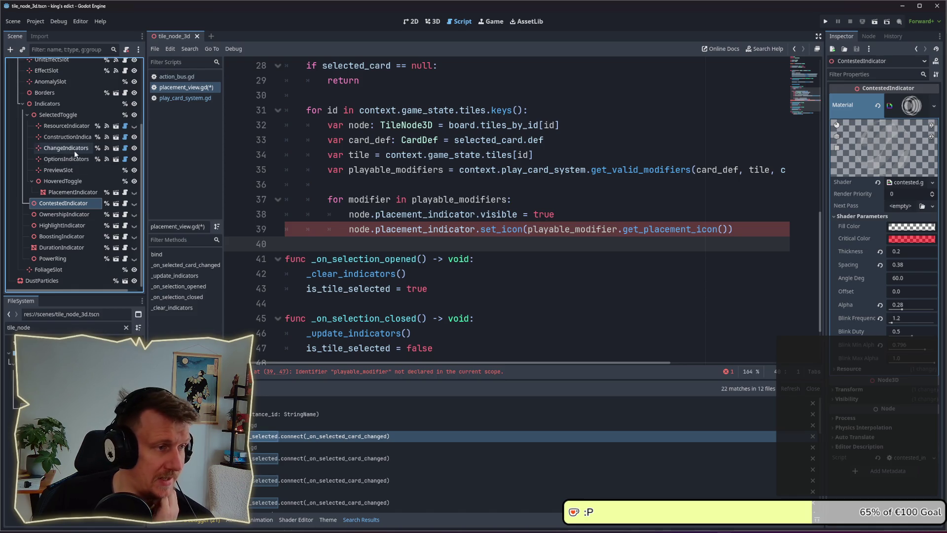
click(75, 193)
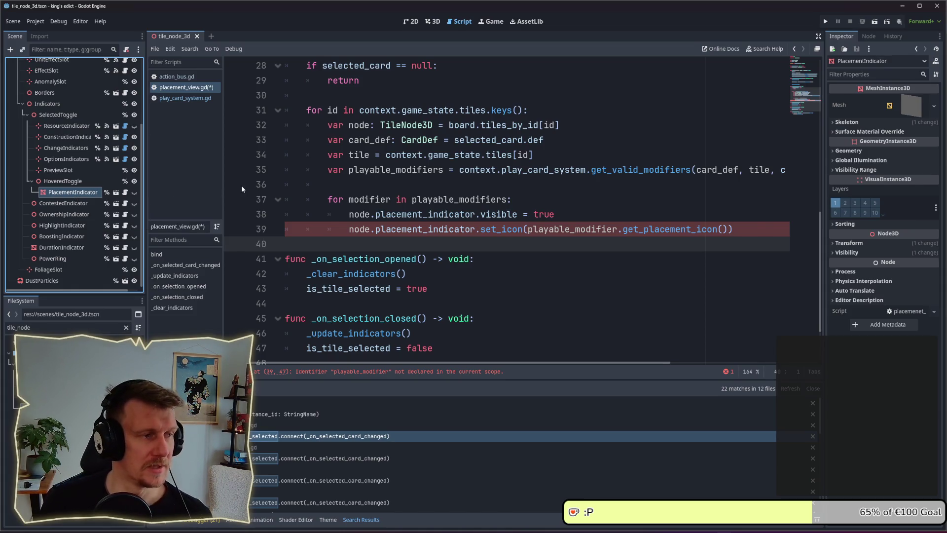
key(alt+Tab)
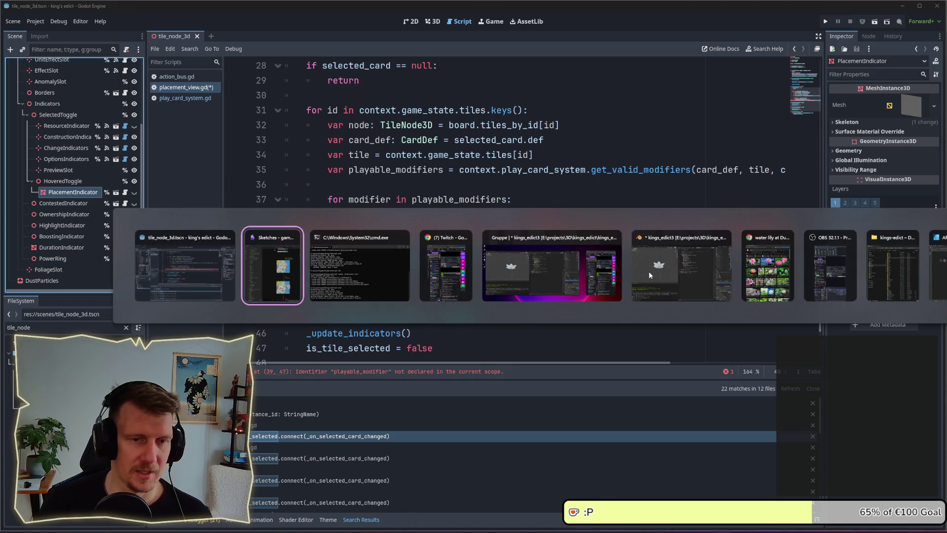
- Scroll through the 'card selected' mockup in Sketches, then return to placement_view.gd in Godot
scroll(345, 272, up, 3)
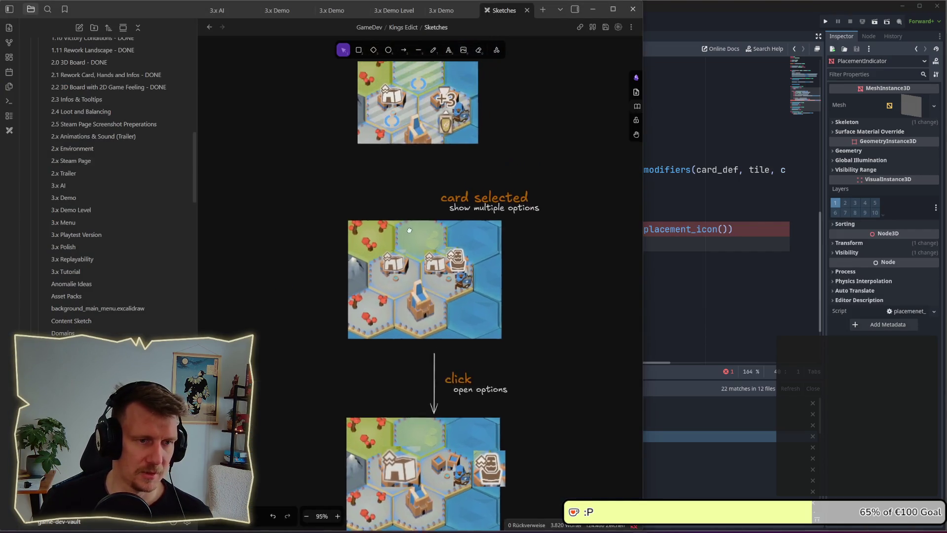
scroll(456, 301, up, 10)
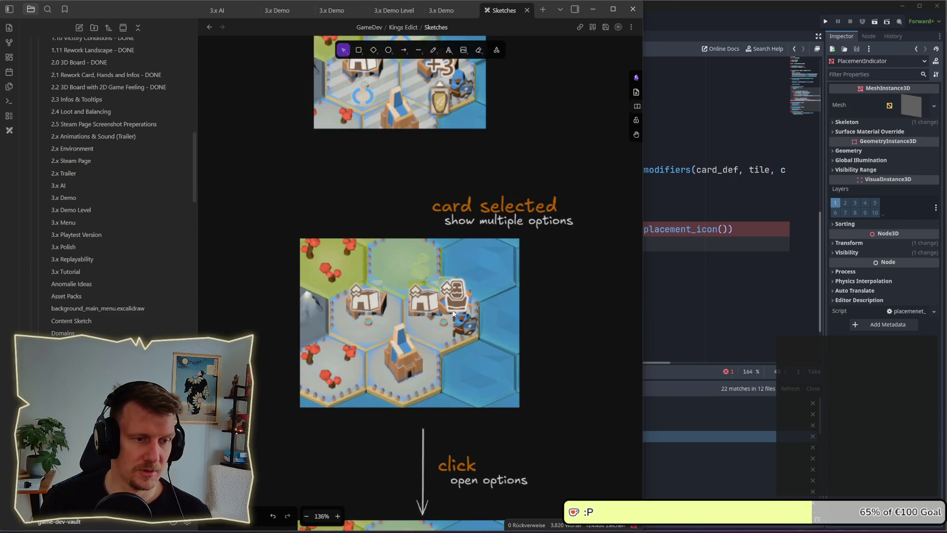
scroll(460, 270, down, 2)
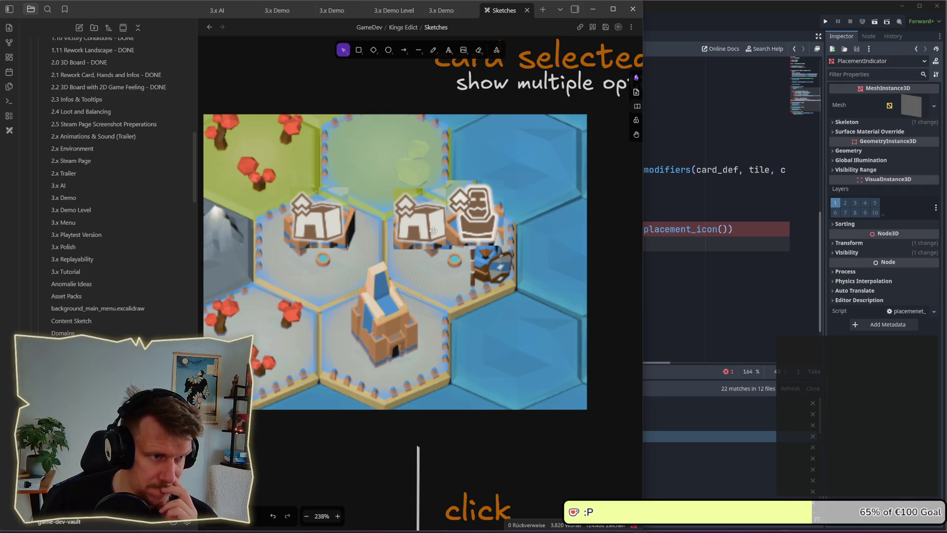
click(671, 258)
click(482, 242)
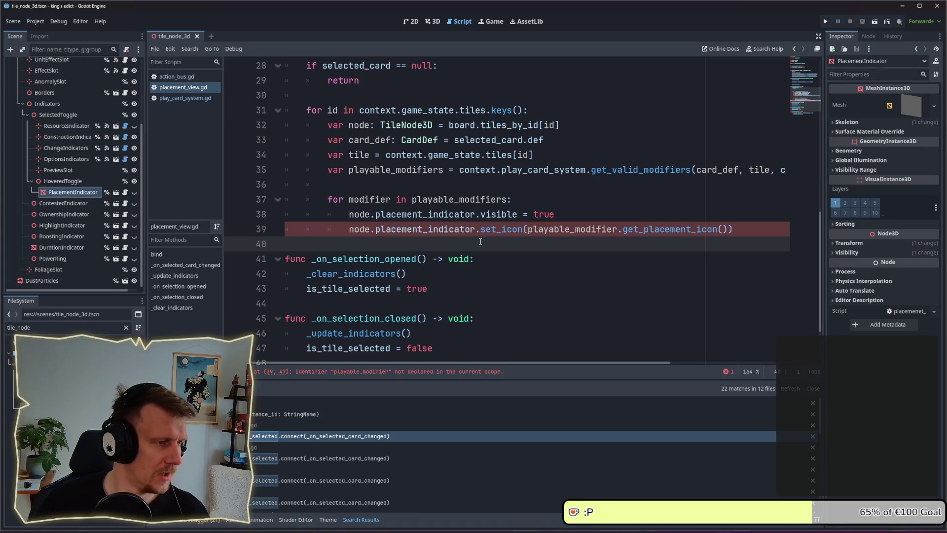
- Open PlacementIndicator's own scene, return to tile_node_3d, and open ResourceIndicator's indicator_root.gd
click(84, 193)
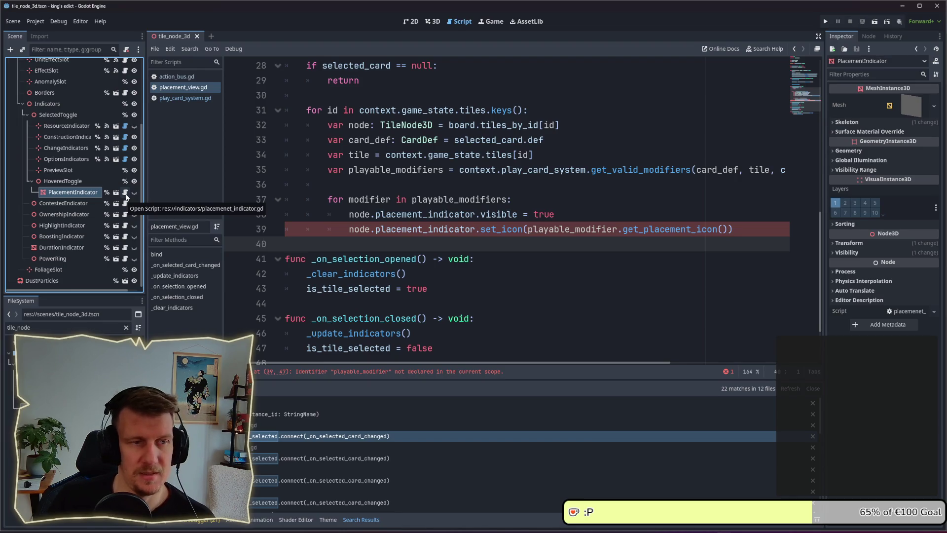
click(116, 193)
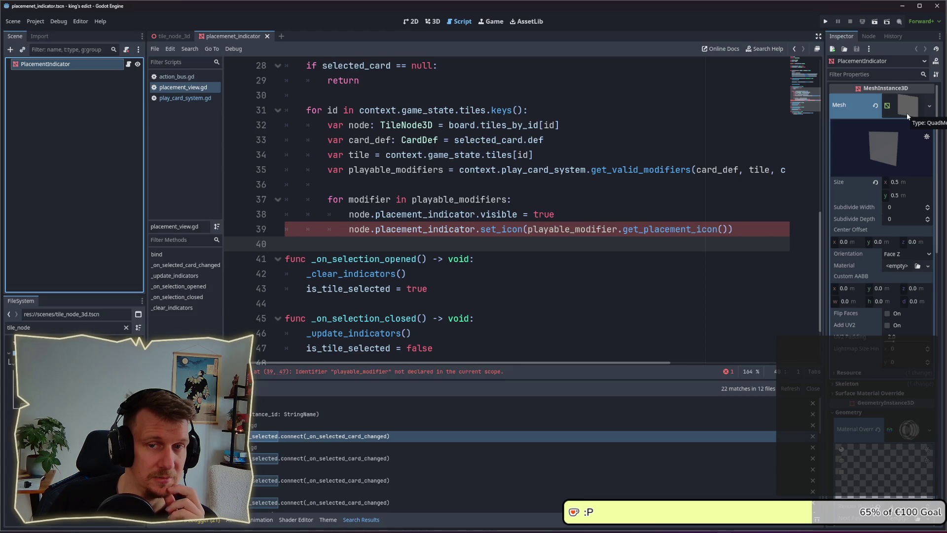
click(171, 36)
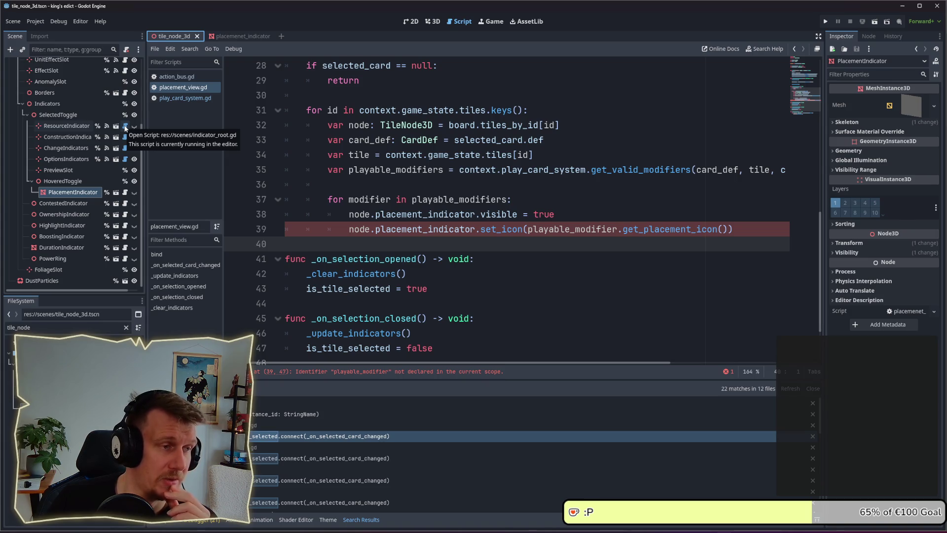
click(126, 127)
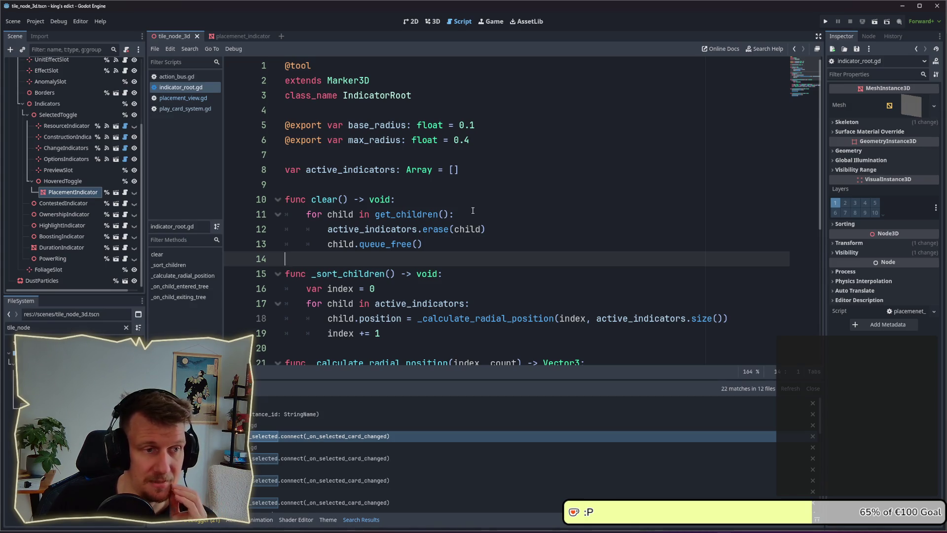
- Review the modifier loop in placement_view.gd around the line 39 playable_modifier error, then switch windows
scroll(473, 211, down, 1)
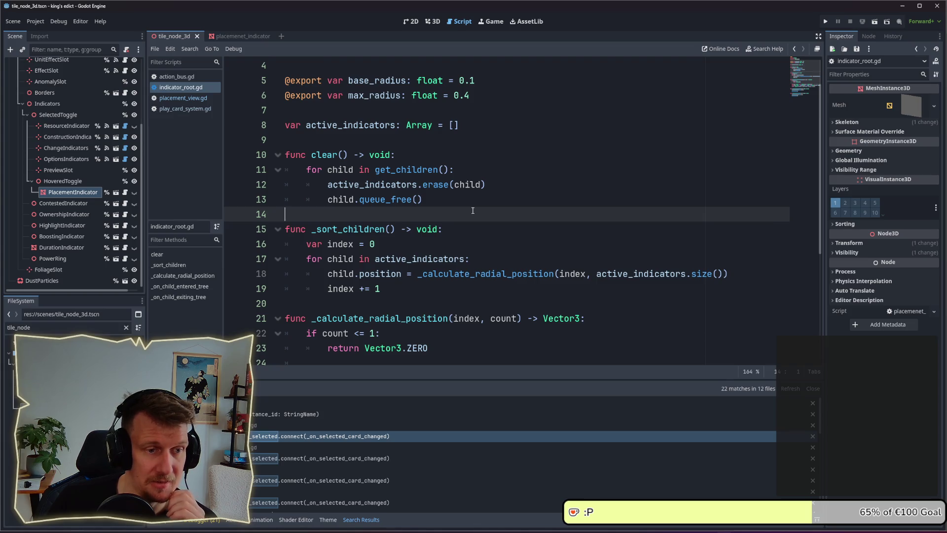
scroll(472, 211, down, 2)
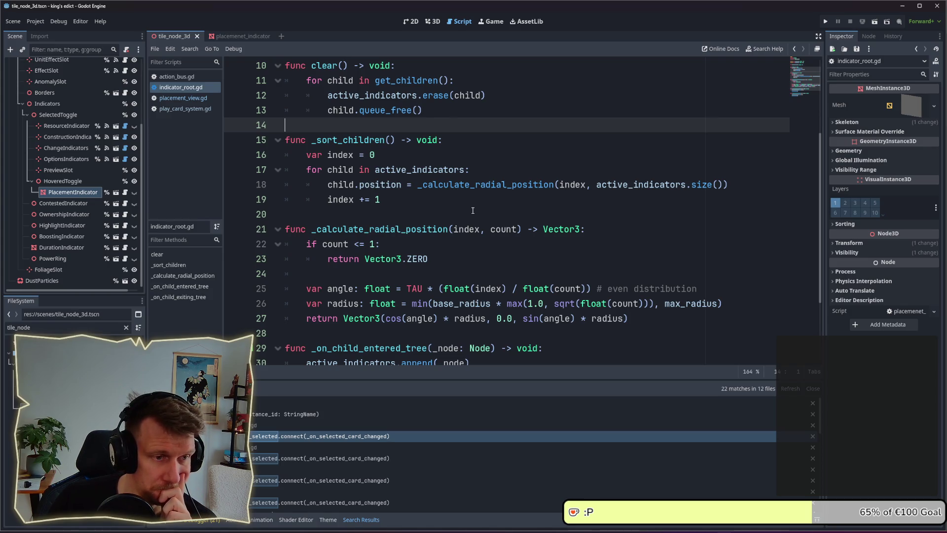
scroll(473, 211, down, 2)
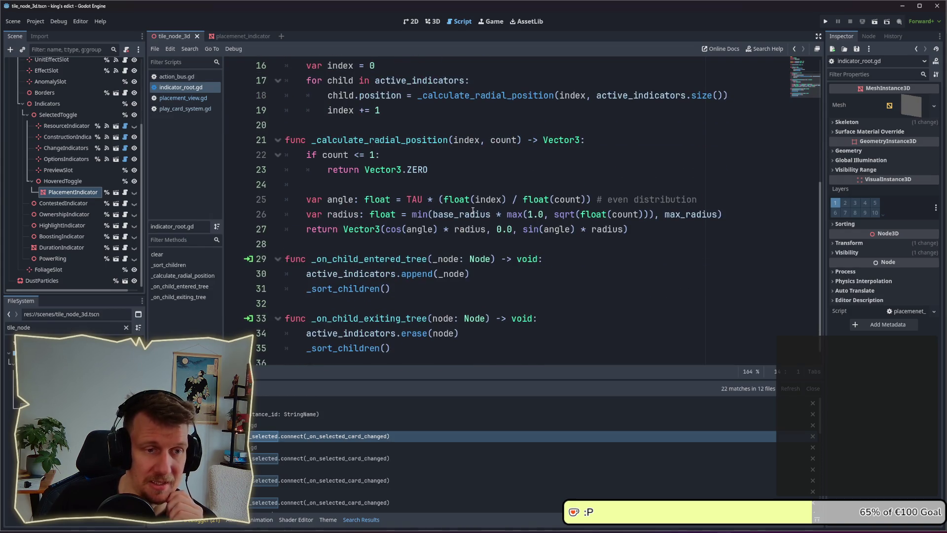
scroll(472, 210, down, 1)
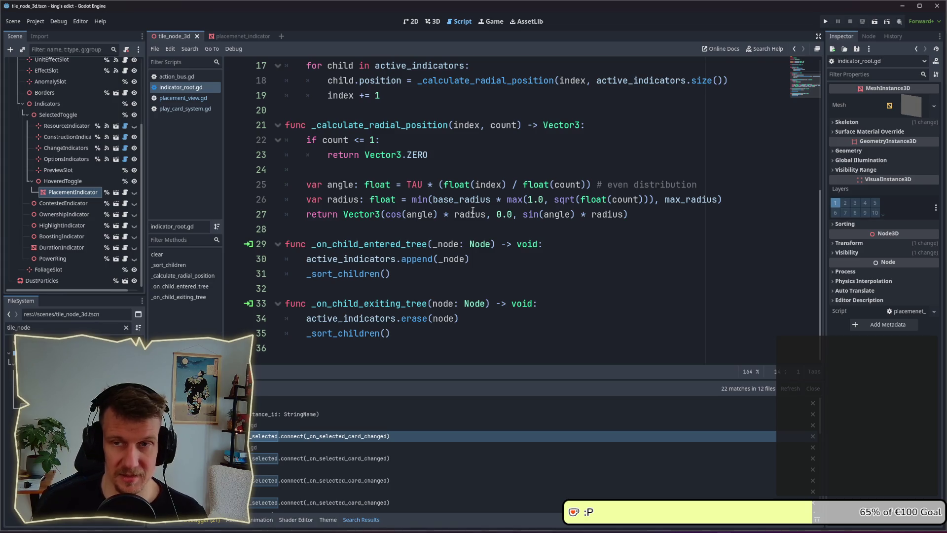
key(alt+Tab)
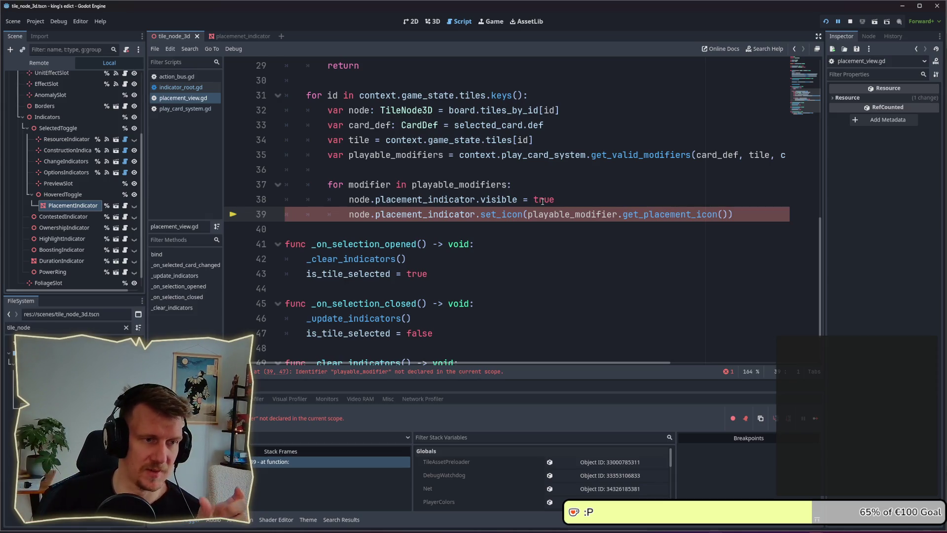
mouse_move(469, 211)
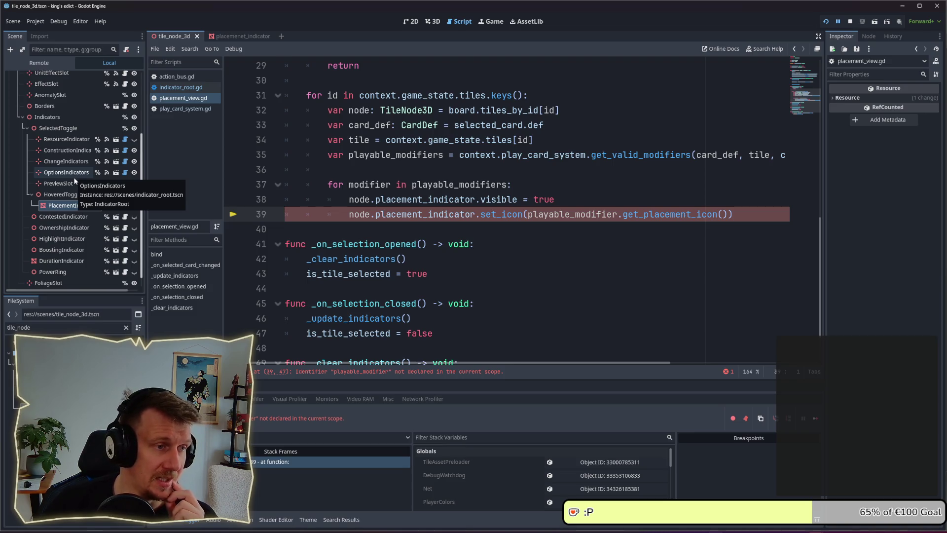
- Add an IndicatorRoot child node under HoveredToggle, rearrange it, then delete it again
click(73, 196)
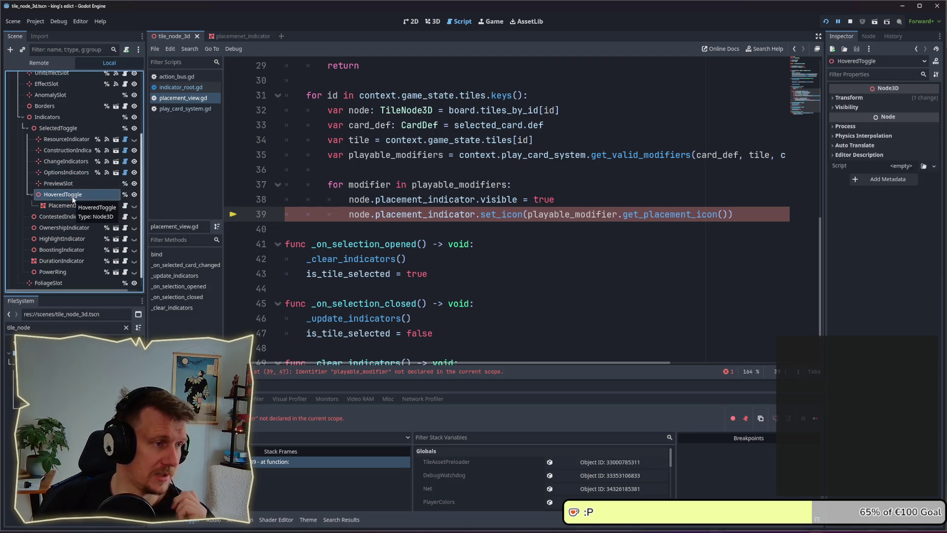
right_click(73, 199)
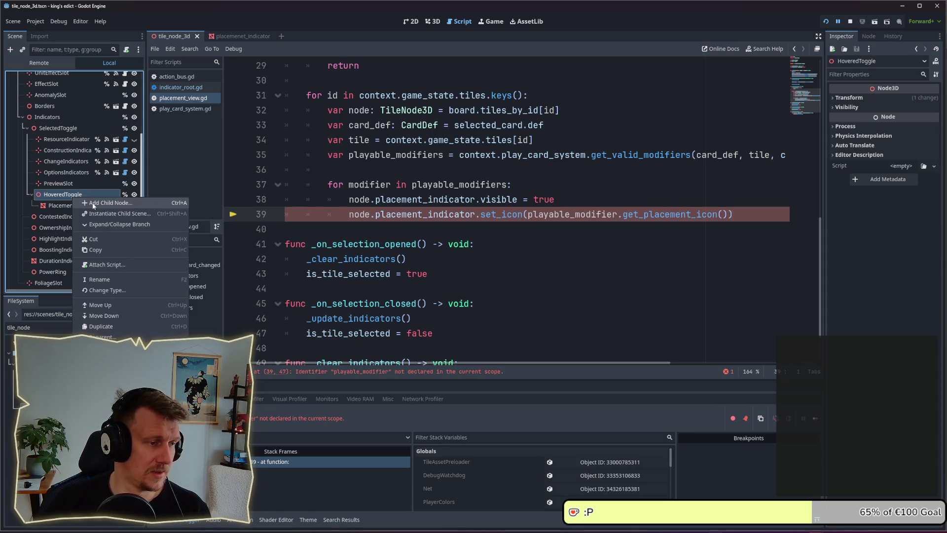
click(93, 204)
text(Ind)
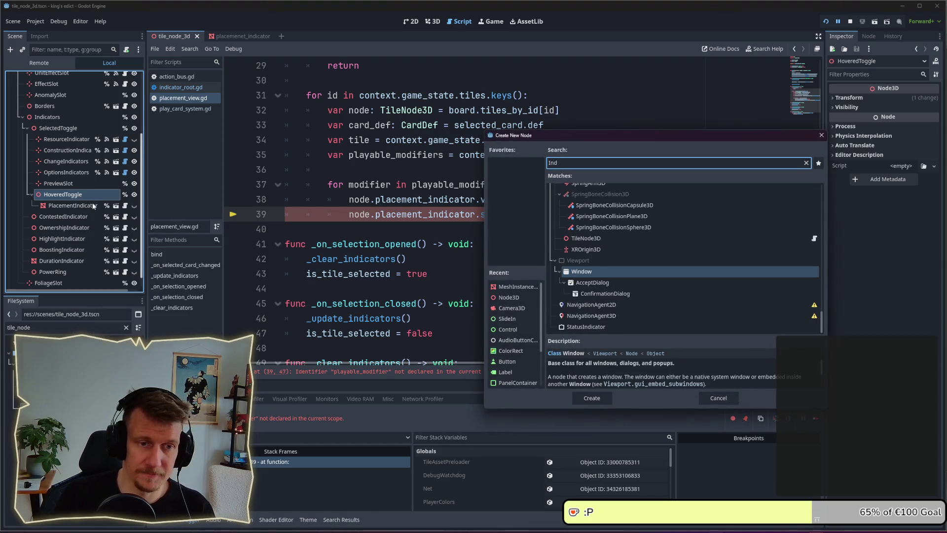
text(icat)
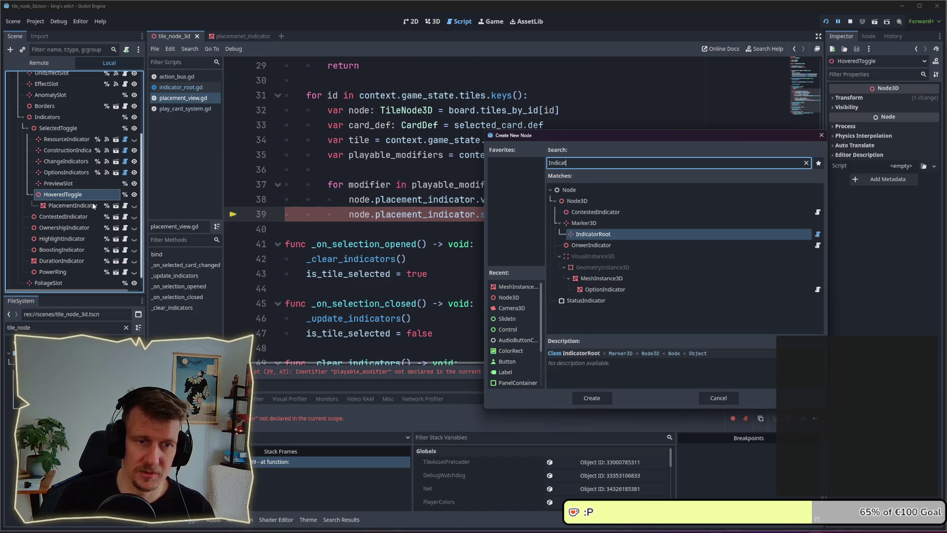
key(Return)
click(84, 205)
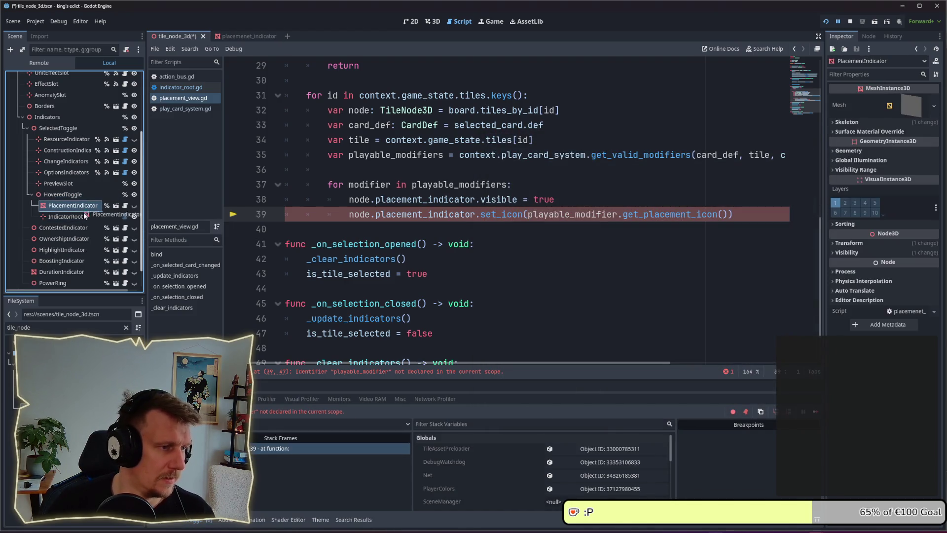
click(81, 205)
mouse_move(82, 207)
mouse_down()
mouse_move(109, 177)
mouse_move(88, 217)
mouse_move(67, 207)
mouse_up()
click(67, 217)
key(Delete)
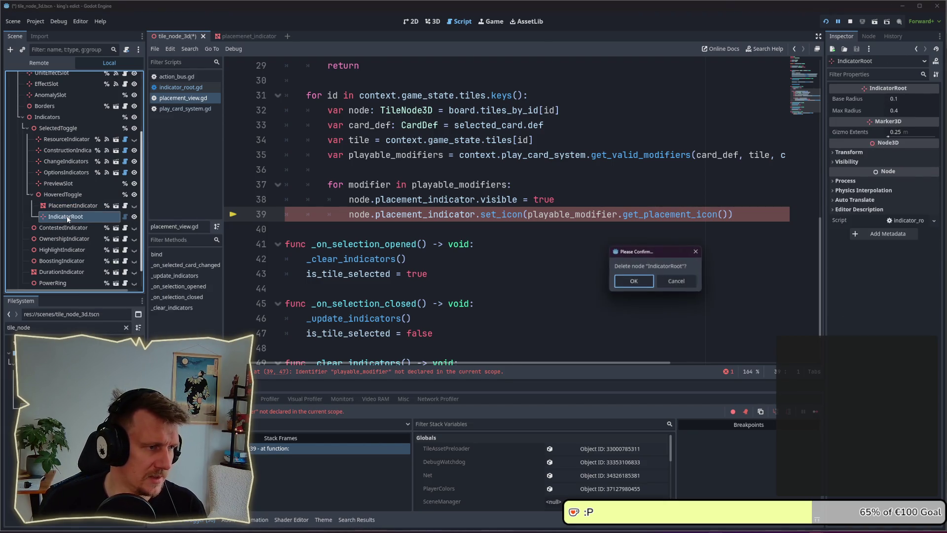
key(Return)
- Instance indicator_root.tscn under HoveredToggle and rename it PlacementIndicators
text(indica)
text(ot)
key(BackSpace)
key(BackSpace)
text(tor_root)
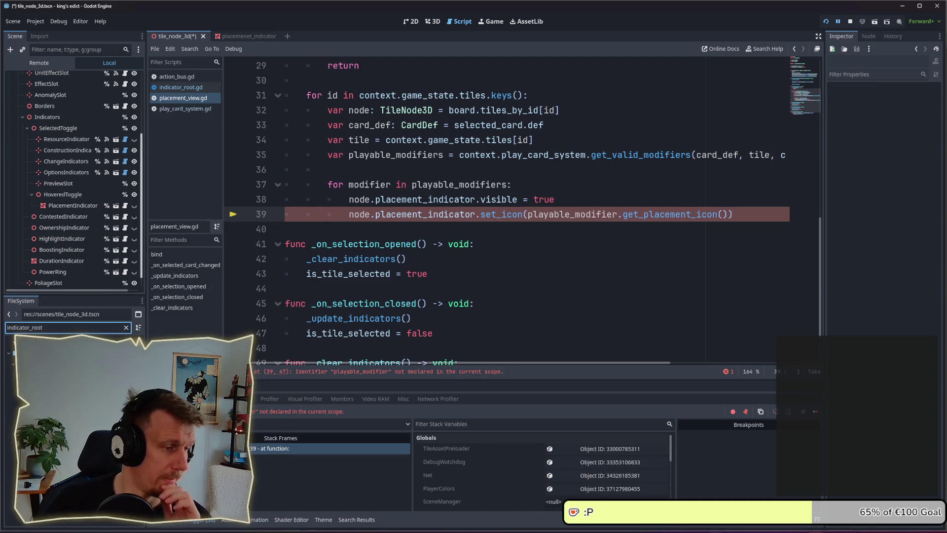
drag(74, 341, 75, 197)
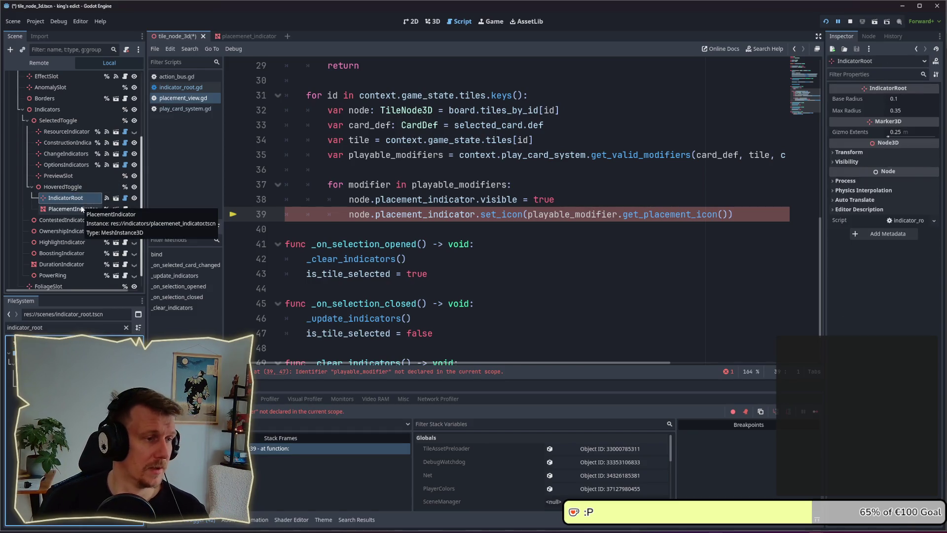
click(99, 198)
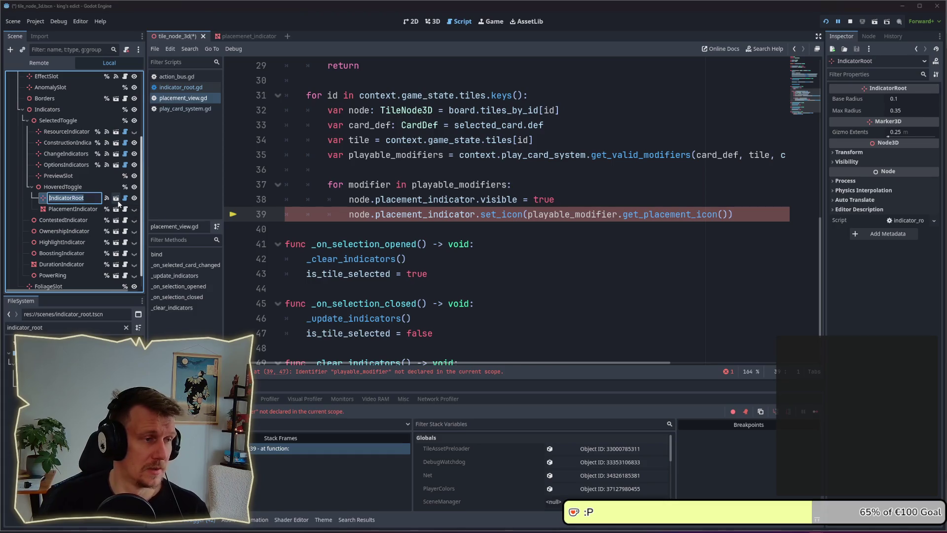
text(P)
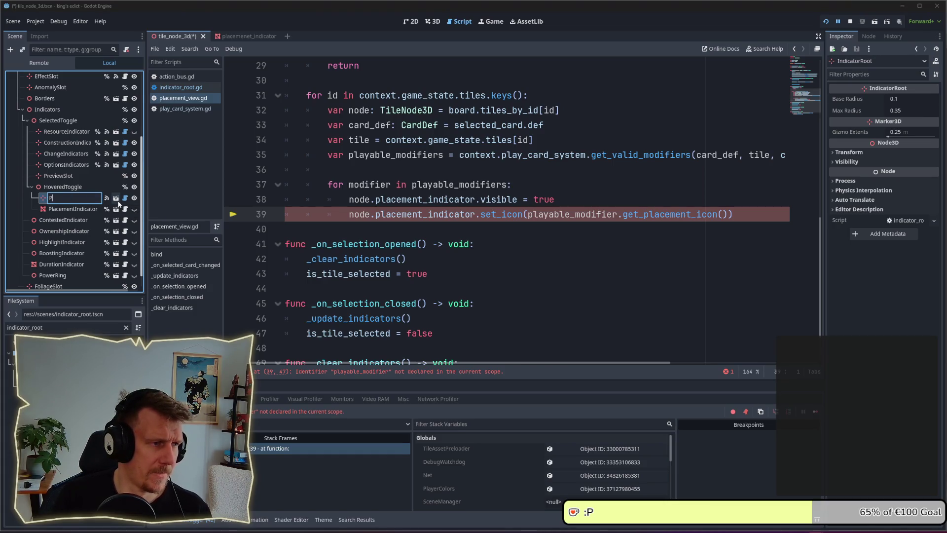
text(lacementI)
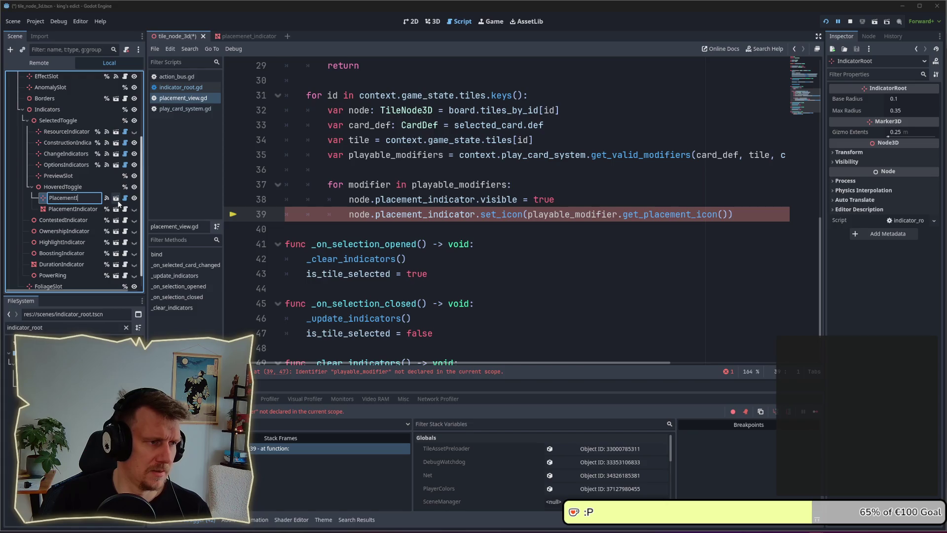
text(ndicators)
key(Return)
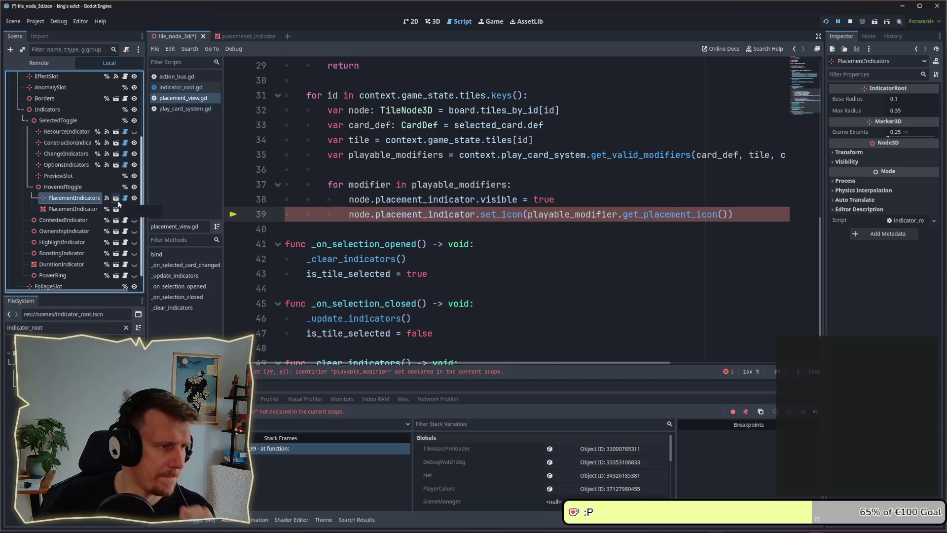
click(73, 209)
click(74, 198)
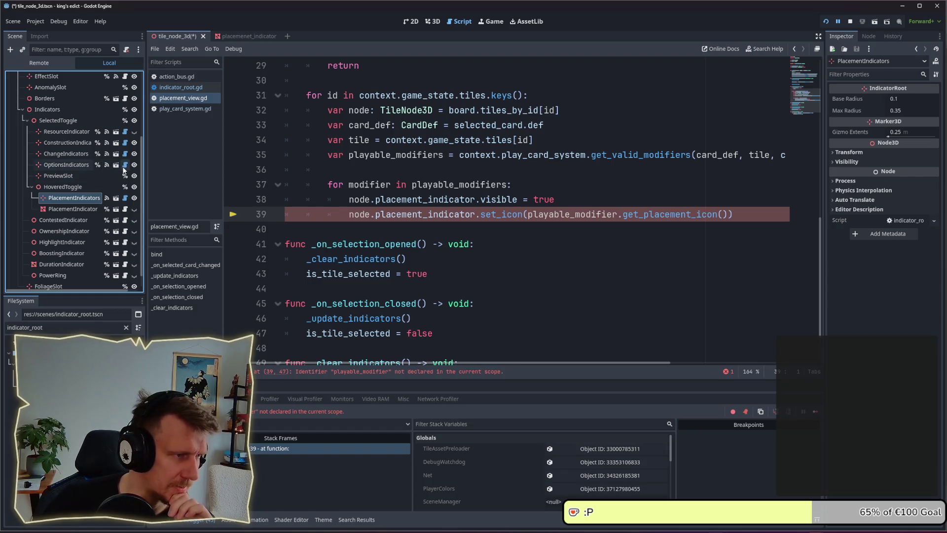
- Open indicator_root.gd and dismiss the Array documentation popup
click(123, 169)
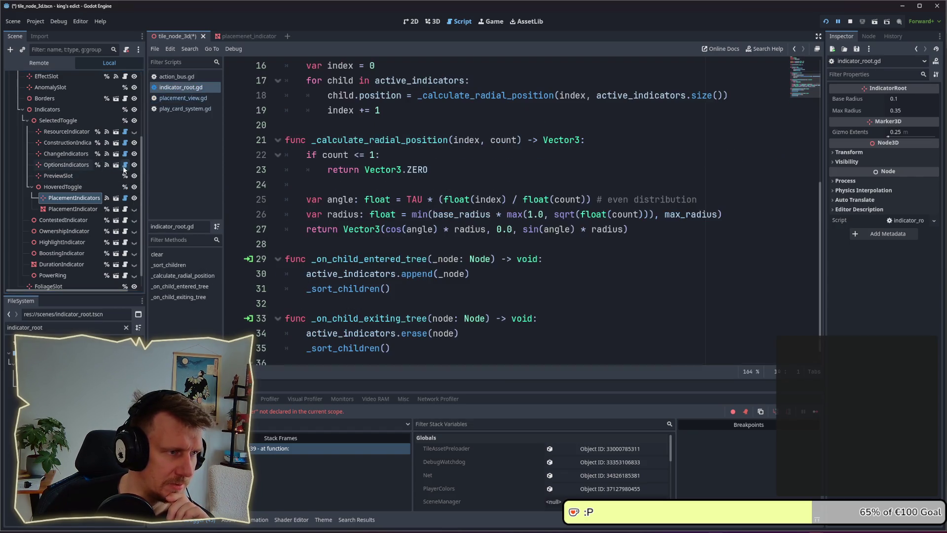
scroll(408, 187, up, 4)
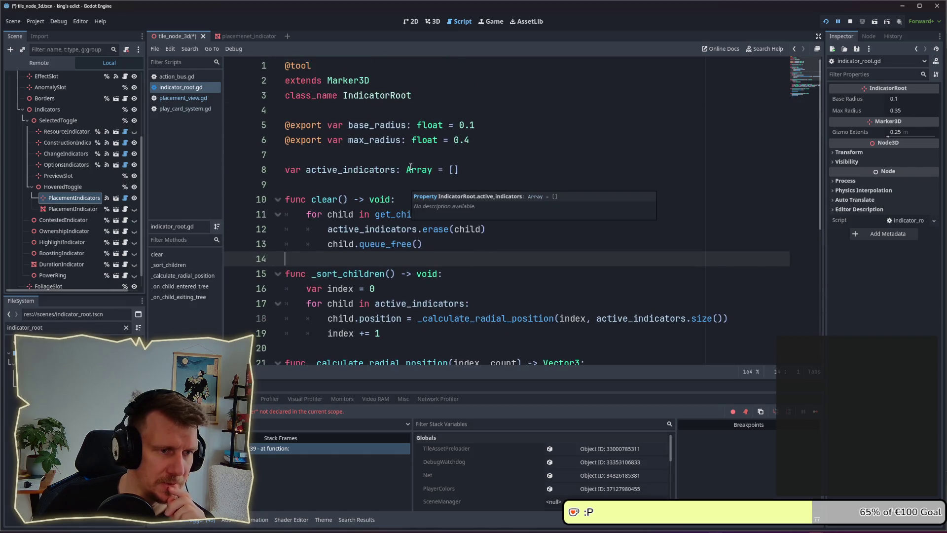
mouse_move(431, 173)
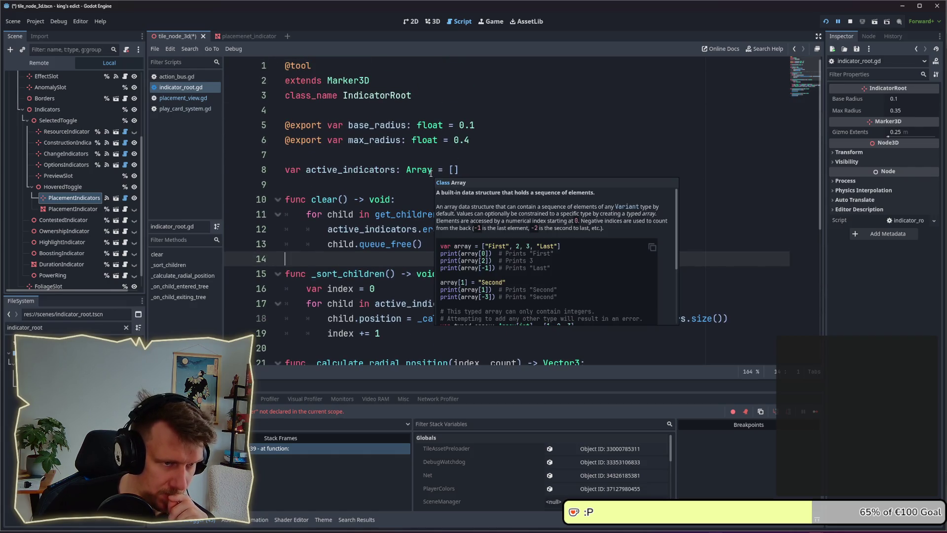
click(339, 244)
scroll(459, 206, down, 4)
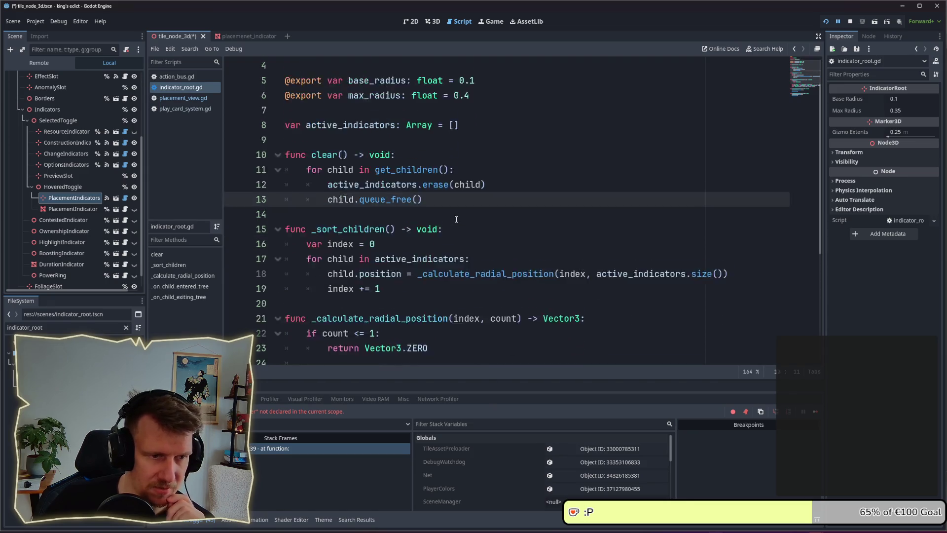
scroll(459, 206, up, 4)
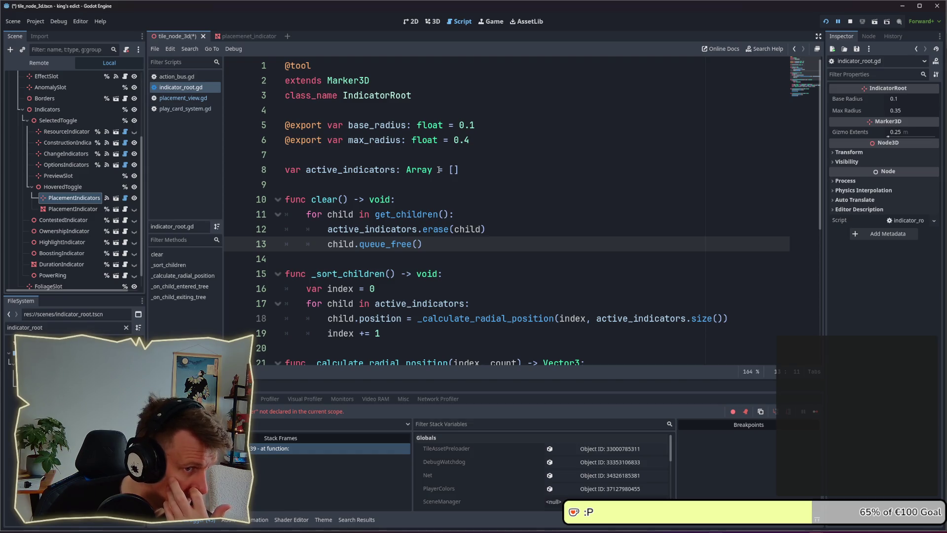
- Inspect active_indicators on line 8 and its line 30 append, then nest PlacementIndicator under PlacementIndicators
drag(459, 170, 305, 171)
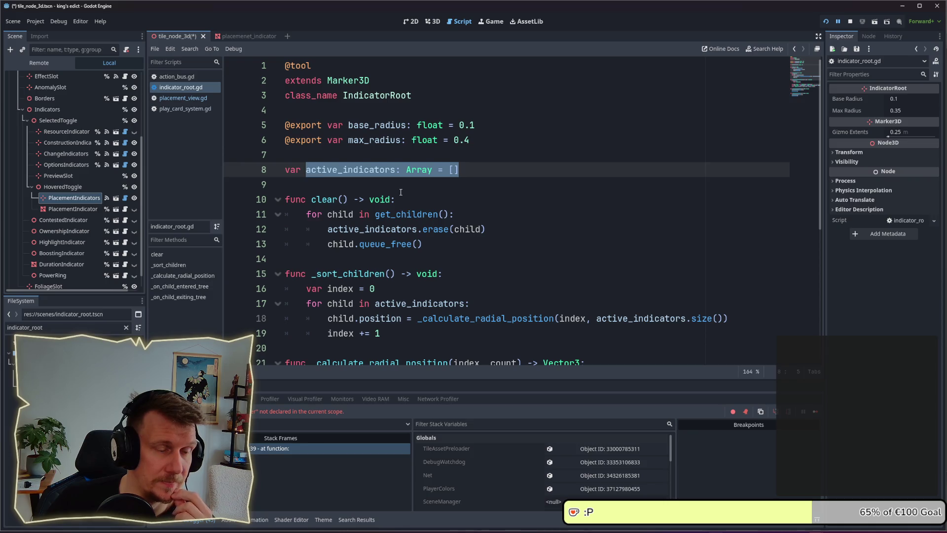
scroll(401, 192, down, 5)
scroll(400, 192, up, 4)
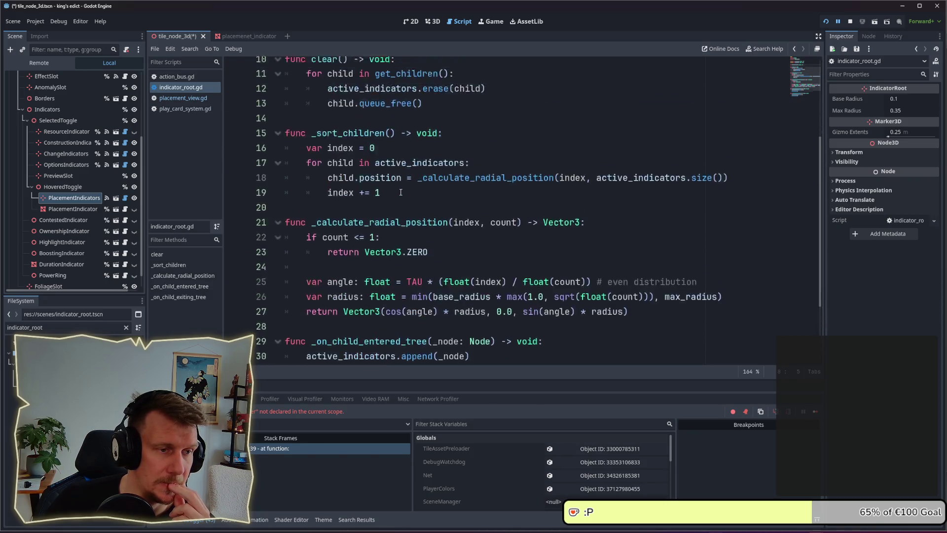
scroll(400, 191, down, 4)
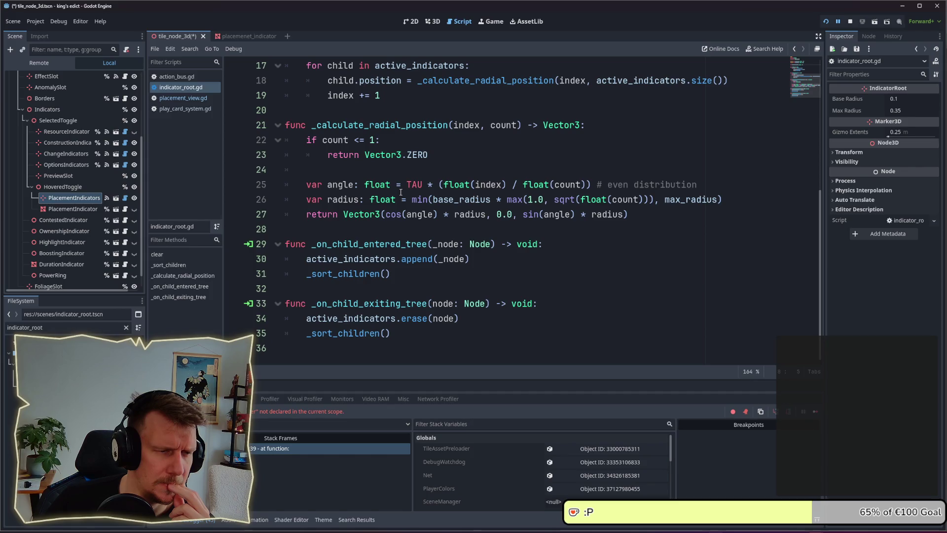
drag(481, 260, 308, 261)
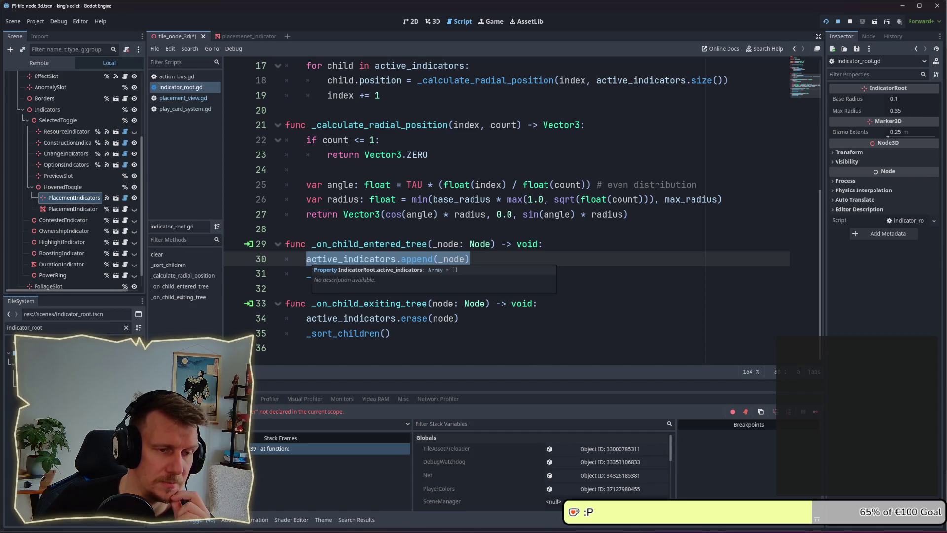
click(493, 260)
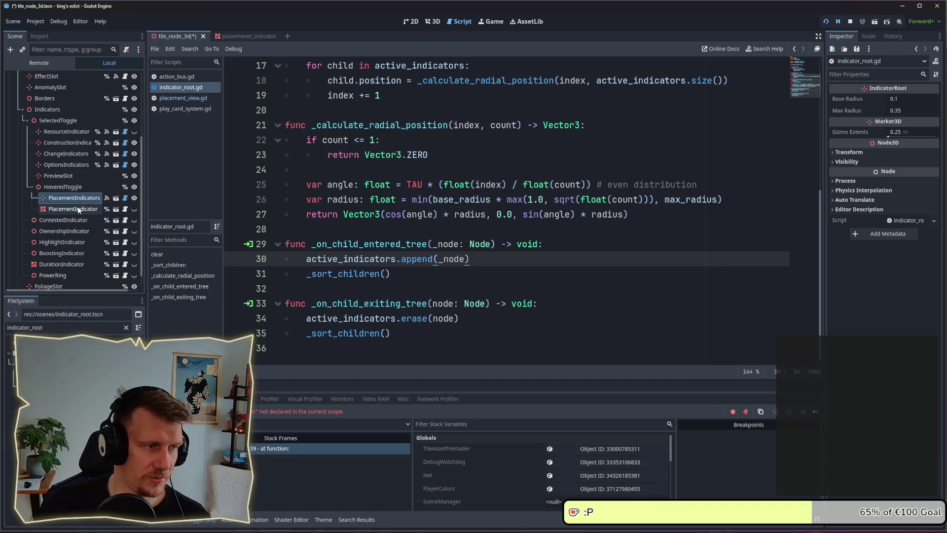
drag(72, 210, 76, 198)
key(ctrl+d)
key(ctrl+s)
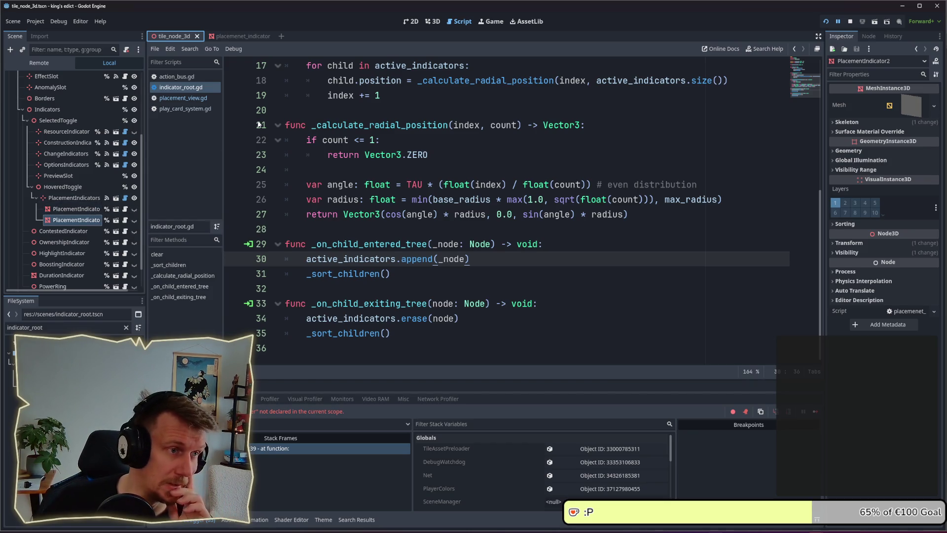
click(208, 100)
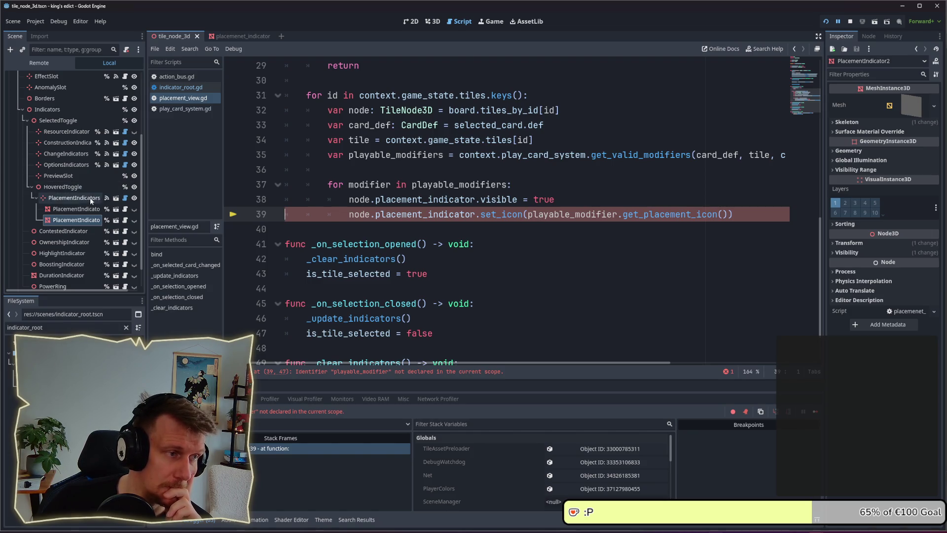
scroll(419, 197, up, 1)
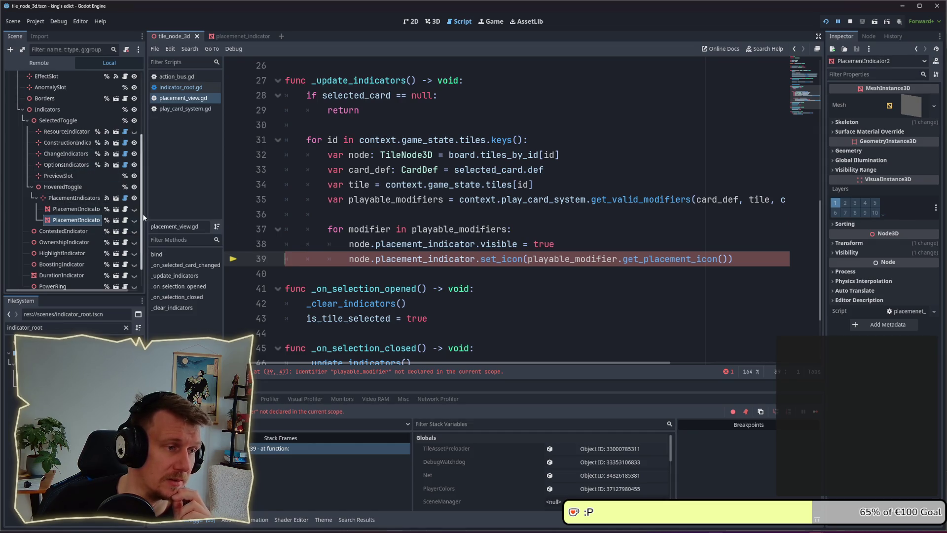
drag(145, 217, 163, 214)
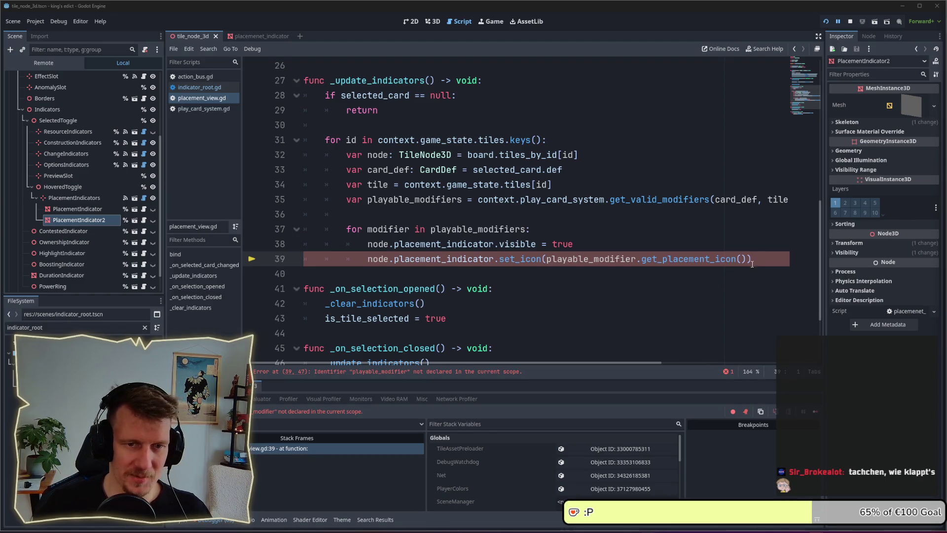
mouse_move(747, 258)
mouse_down()
mouse_move(547, 259)
mouse_move(742, 261)
mouse_up()
click(596, 250)
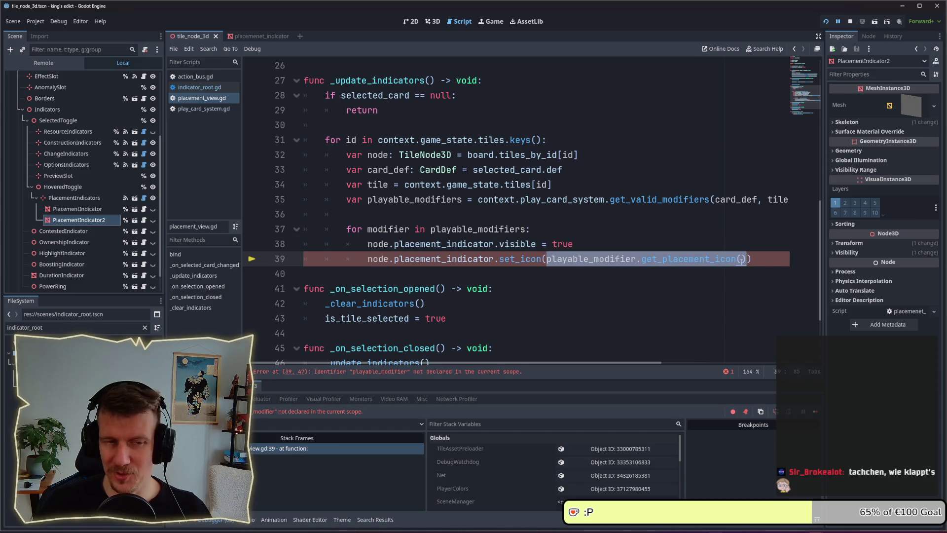
click(741, 260)
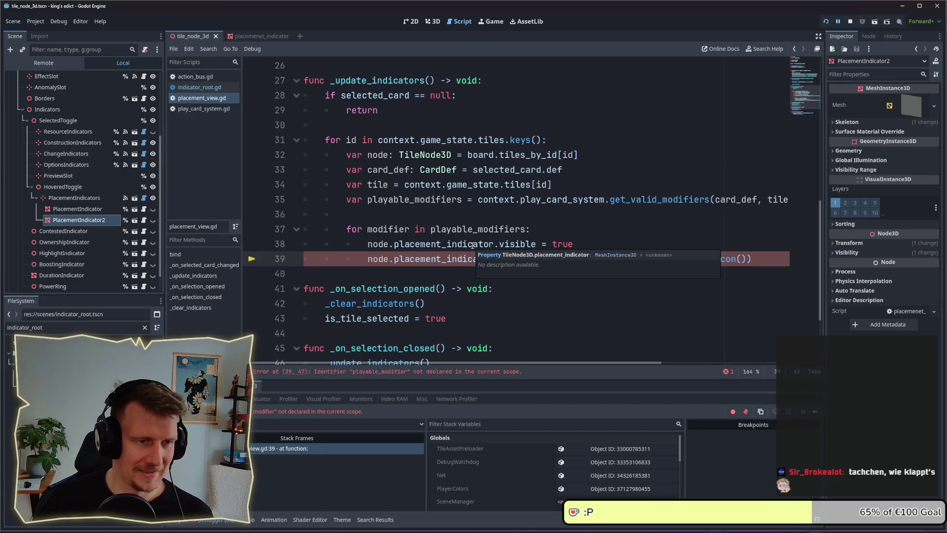
double_click(388, 229)
key(ctrl+c)
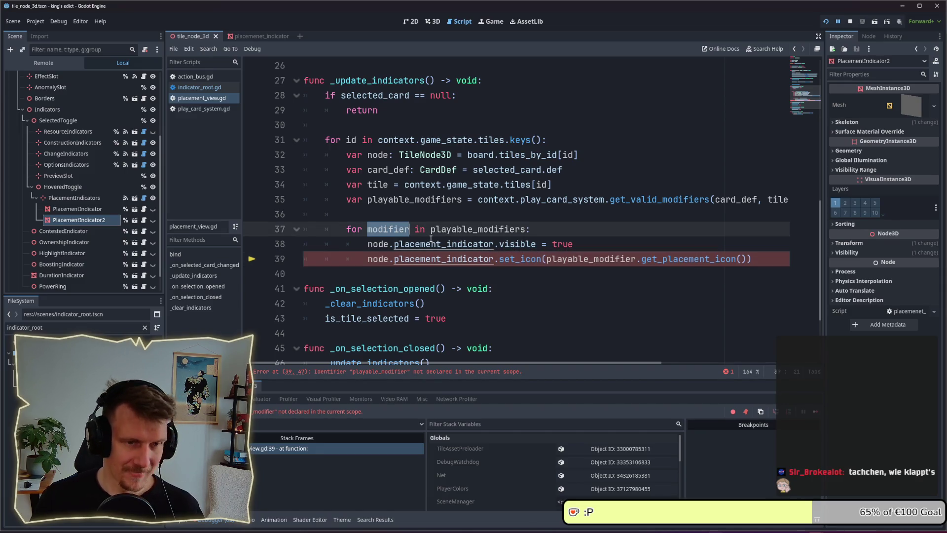
- Replace playable_modifier with modifier in line 39's set_icon call and save placement_view.gd
double_click(601, 259)
key(ctrl+v)
key(ctrl+s)
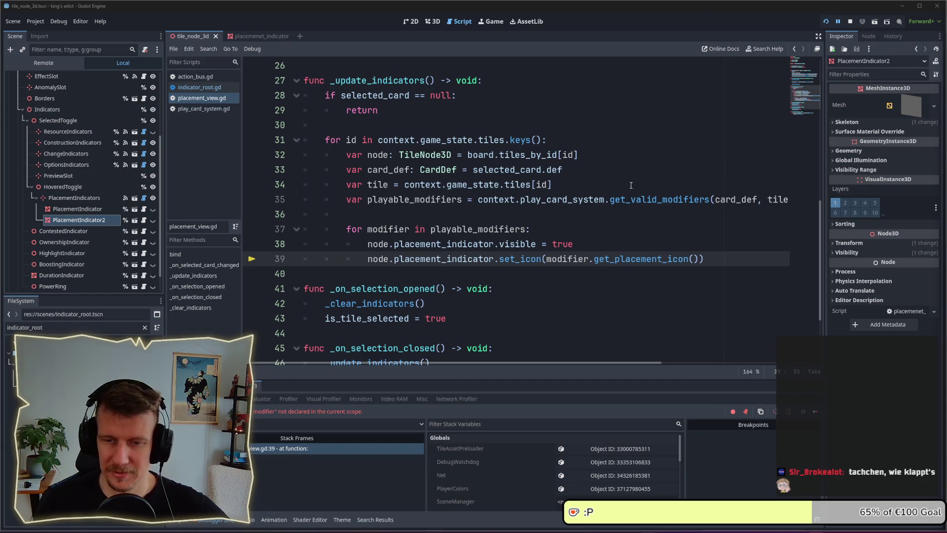
click(495, 219)
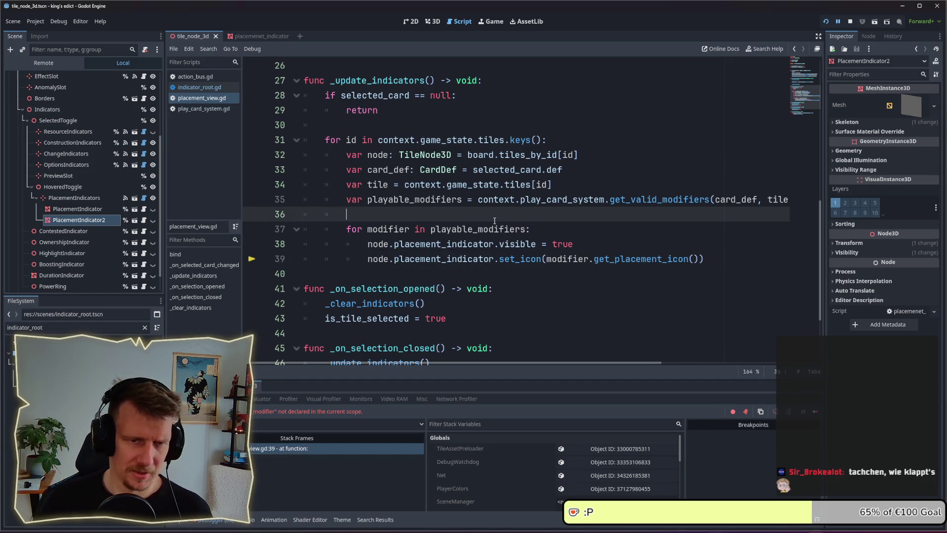
click(587, 230)
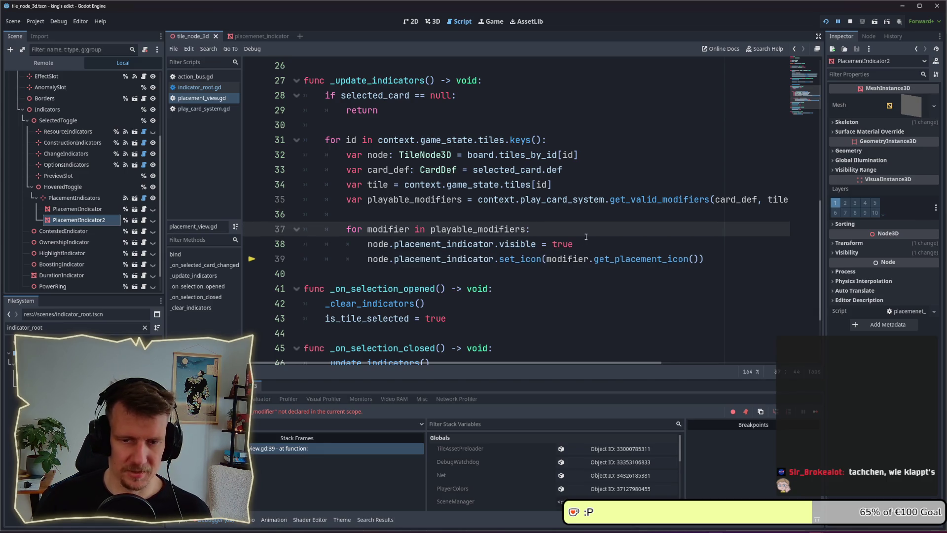
mouse_move(503, 241)
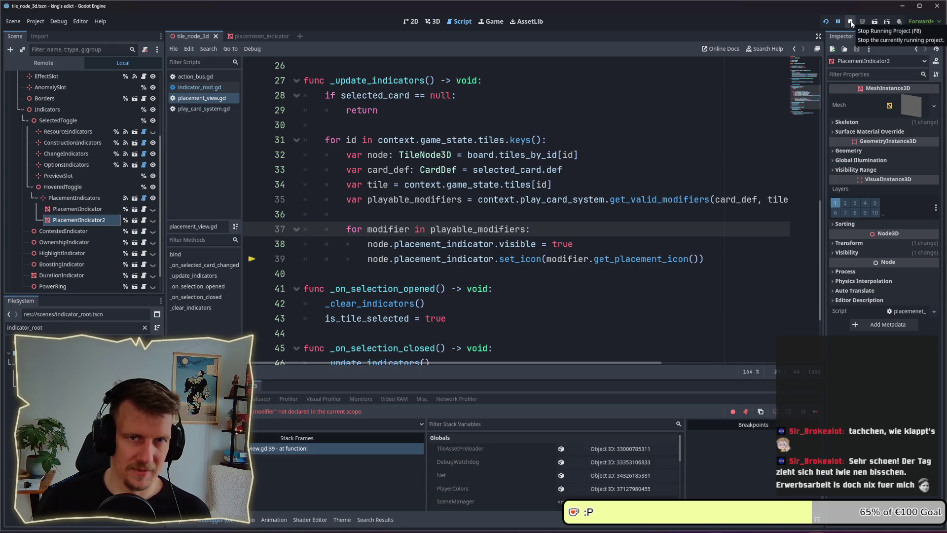
- Restart the game and create a multiplayer match on Even Steven from the purple start position
click(826, 23)
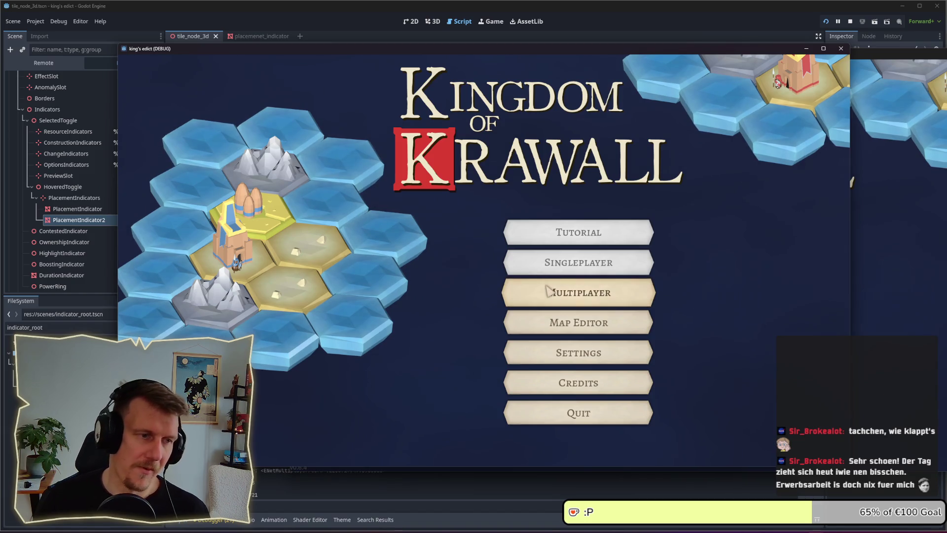
click(549, 291)
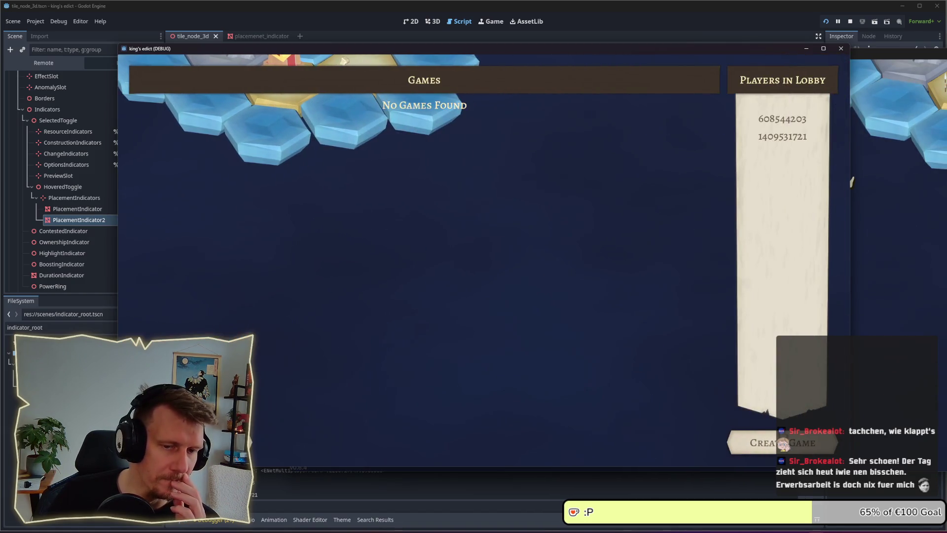
click(750, 439)
click(649, 202)
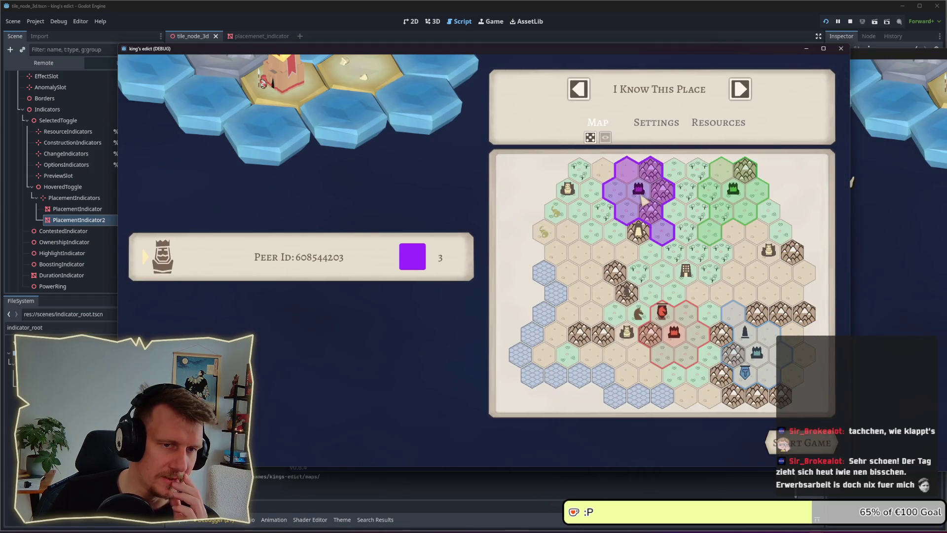
click(642, 94)
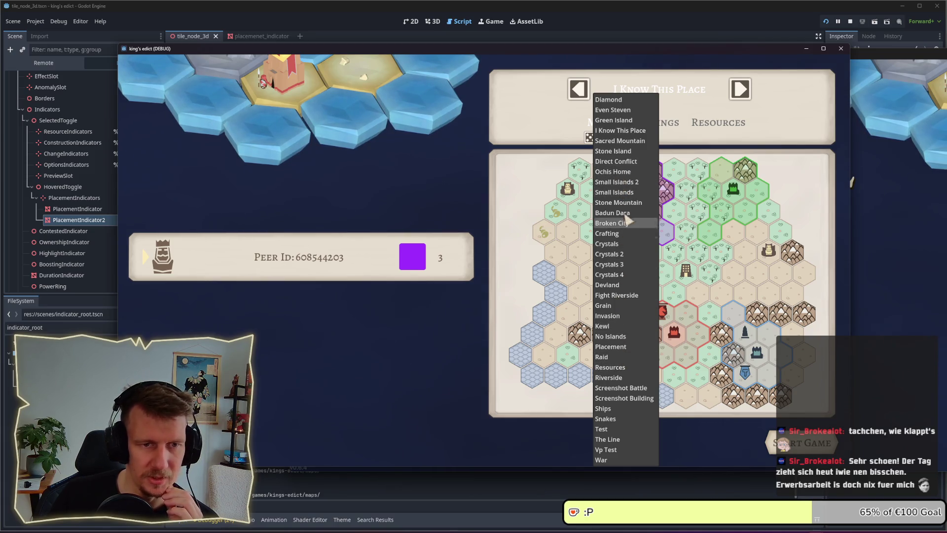
click(625, 111)
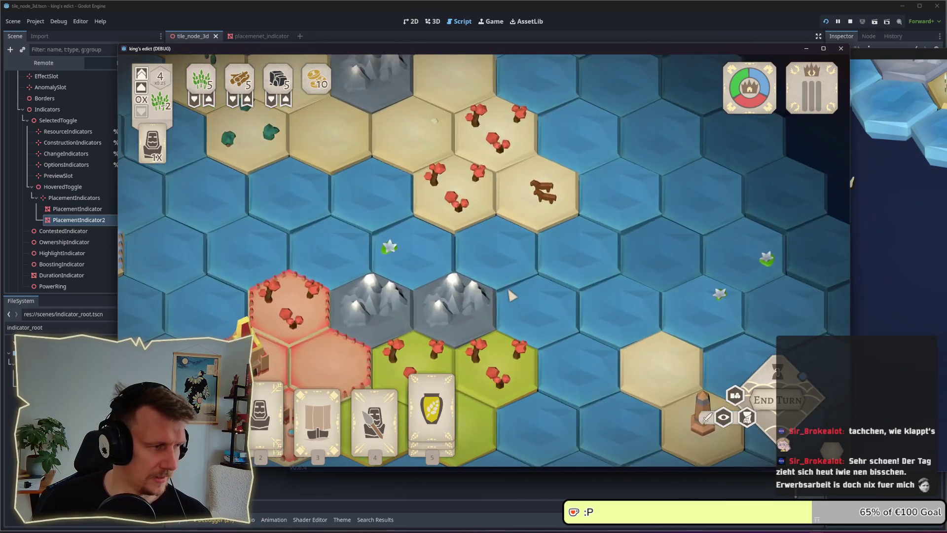
- Pan and zoom toward the castle, pick the spear card with hotkeys 3 and 4, and target a hex beside it
drag(510, 295, 460, 265)
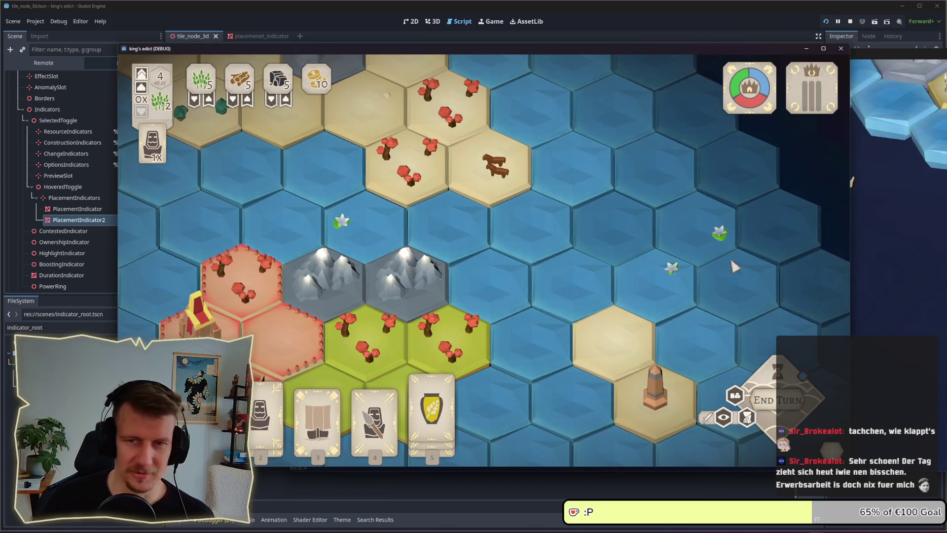
click(852, 182)
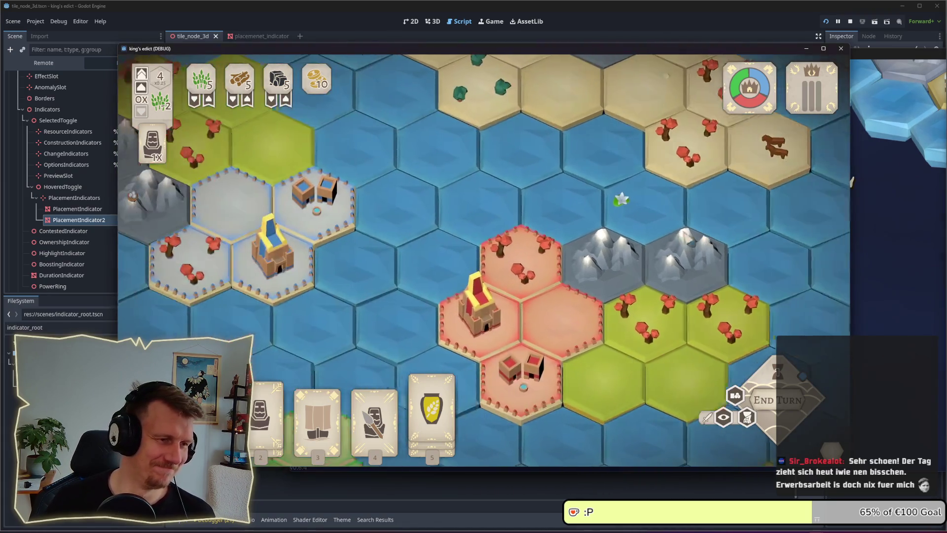
scroll(519, 277, up, 2)
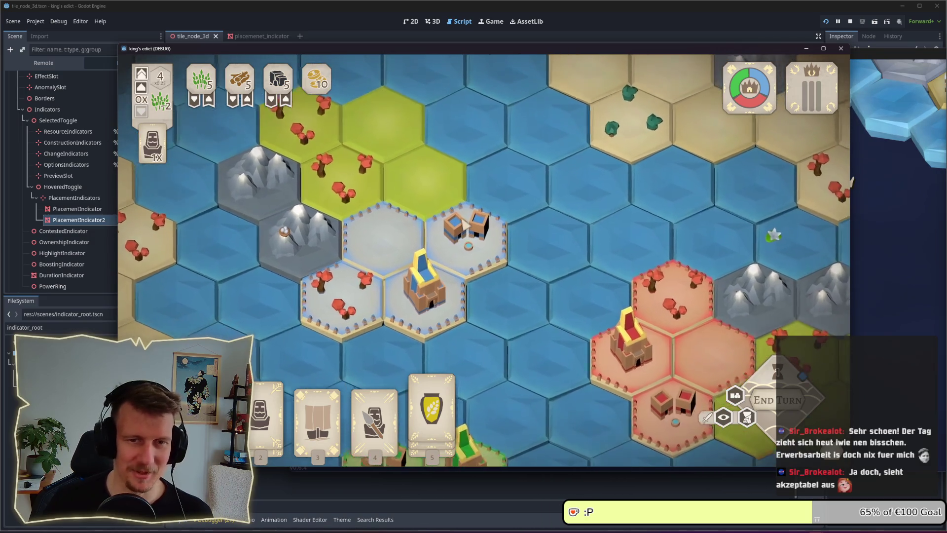
key(3)
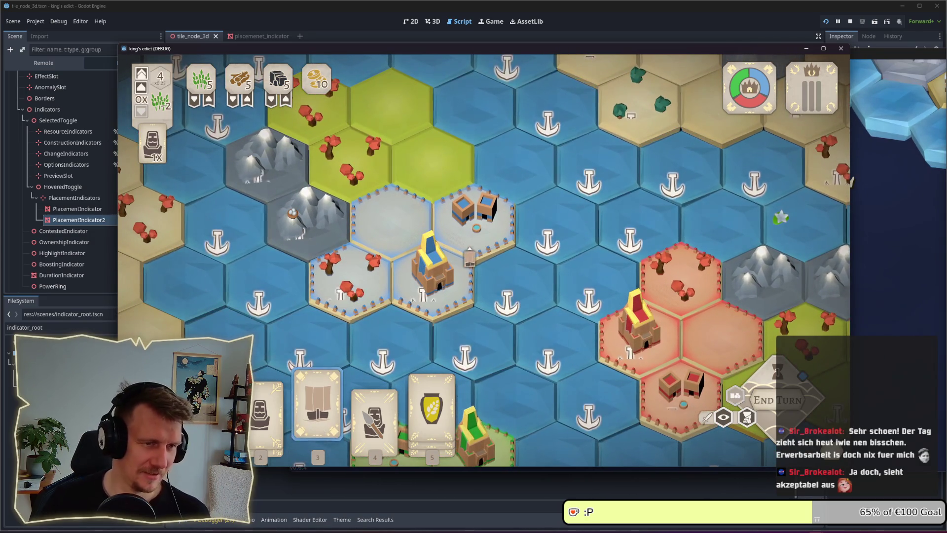
key(4)
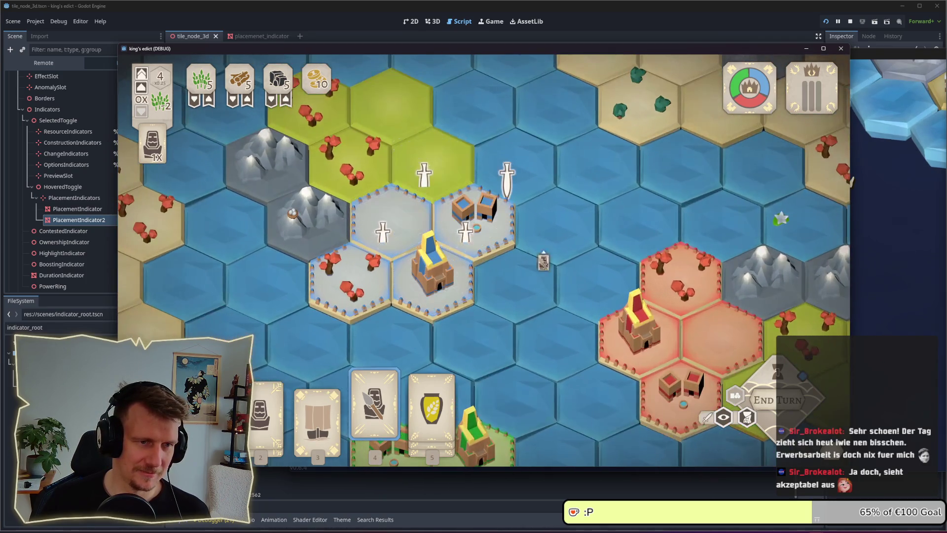
click(499, 245)
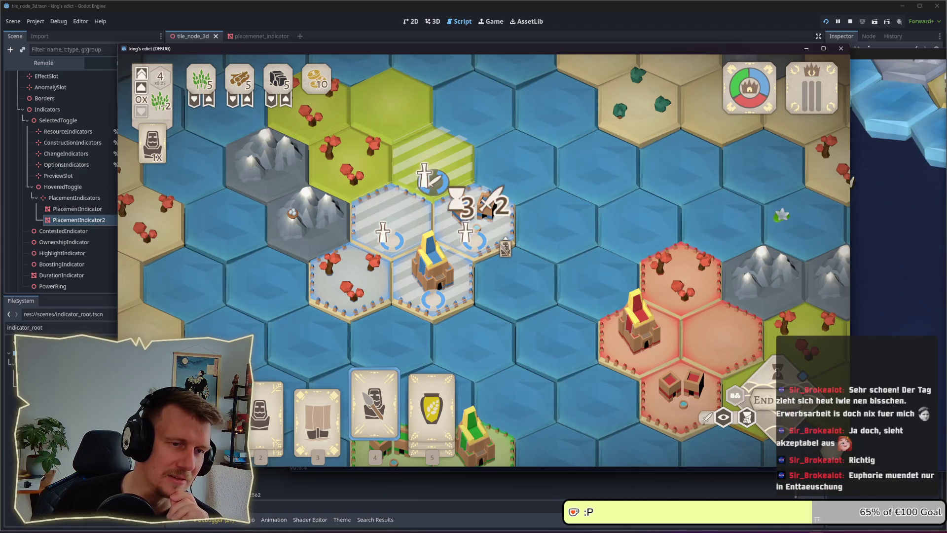
- Place the spearman on the hex beside the castle and select the wheat-jar card
click(501, 253)
click(373, 402)
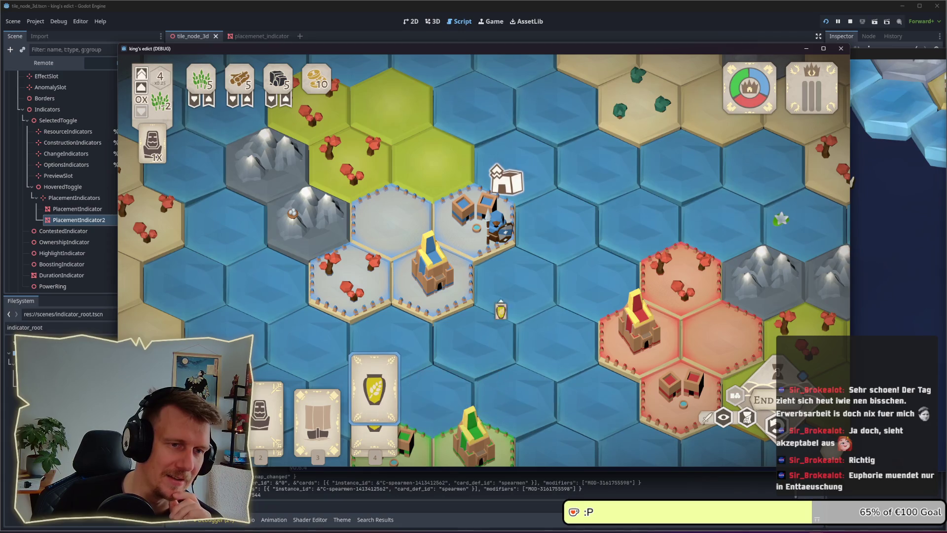
scroll(558, 266, down, 3)
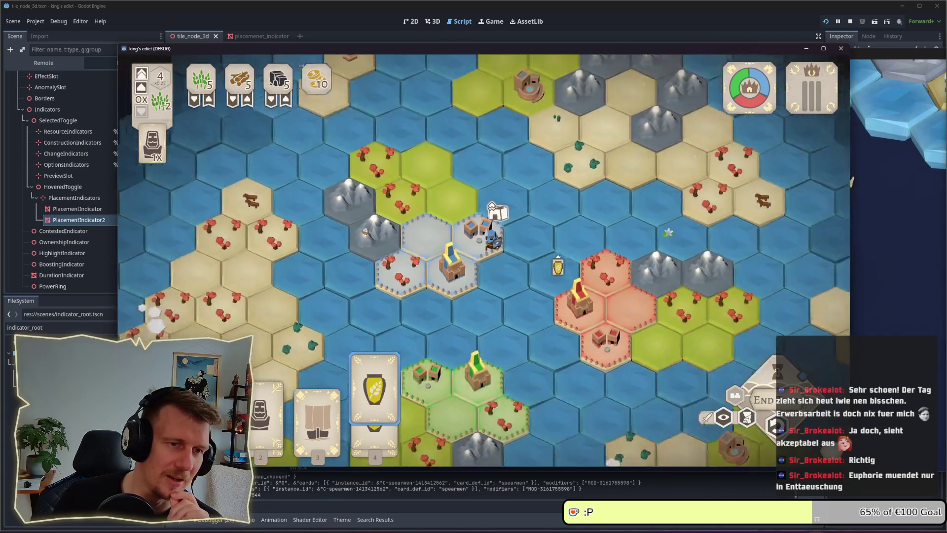
scroll(558, 267, up, 3)
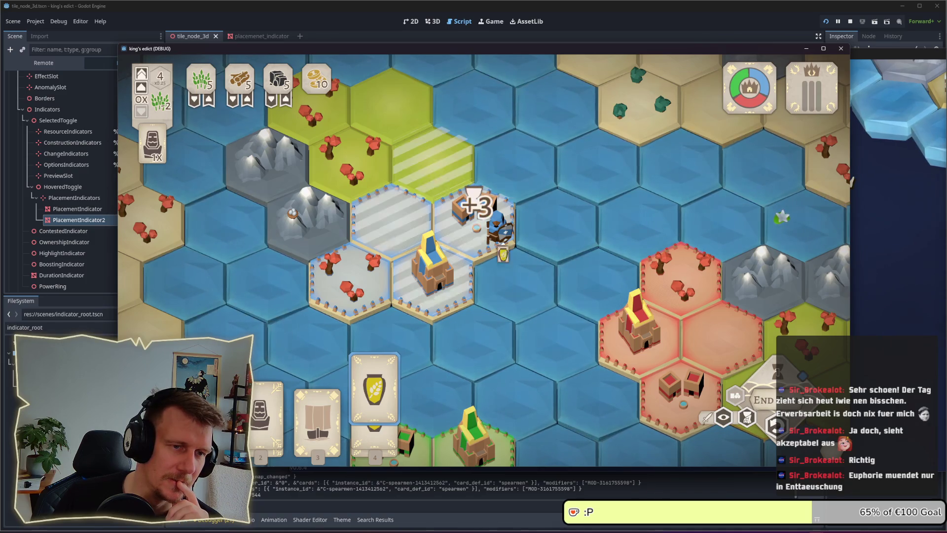
- Test the statue card's placement indicators several times, cancelling each, then return to the editor
key(2)
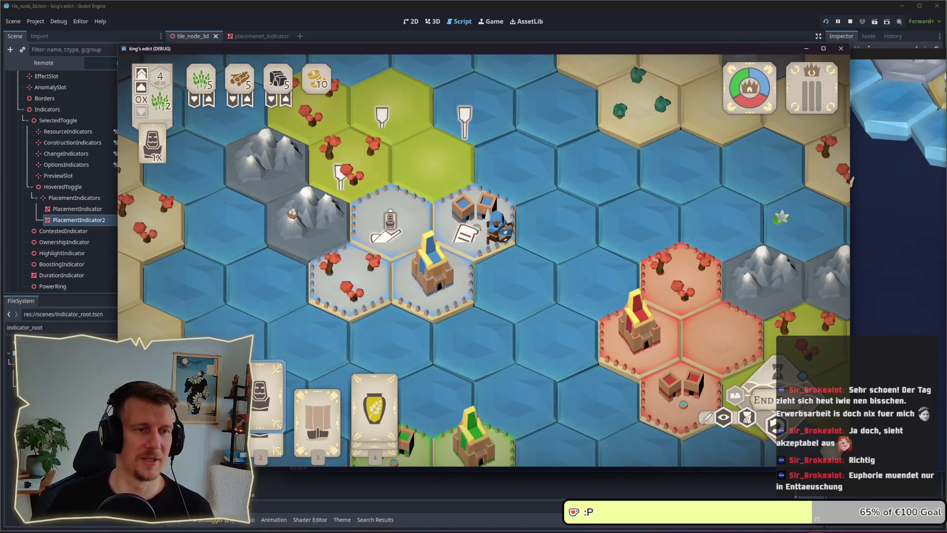
scroll(395, 237, down, 2)
scroll(484, 261, down, 3)
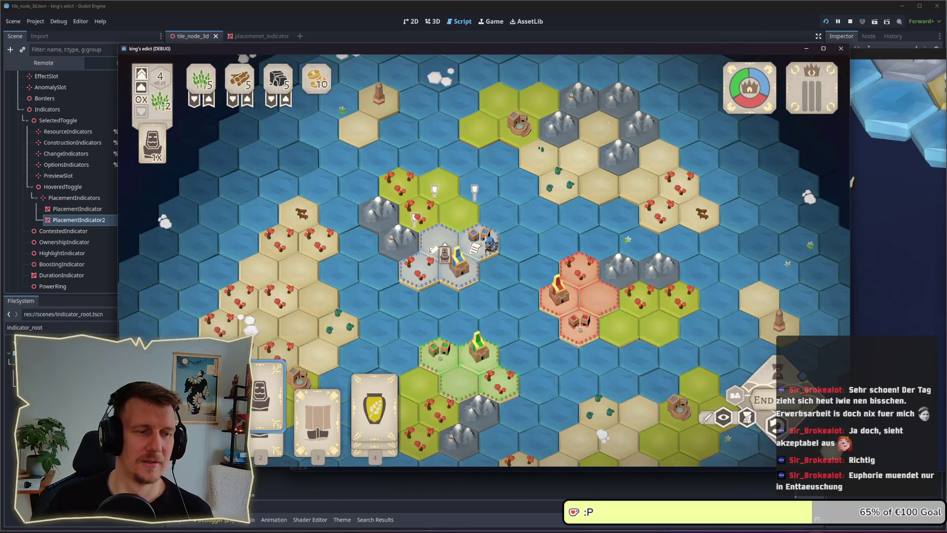
right_click(428, 235)
key(2)
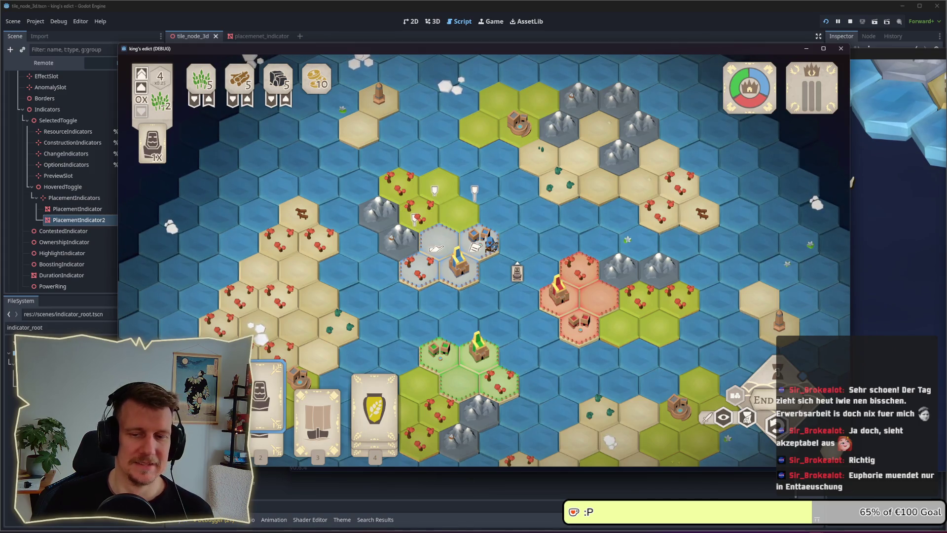
right_click(517, 266)
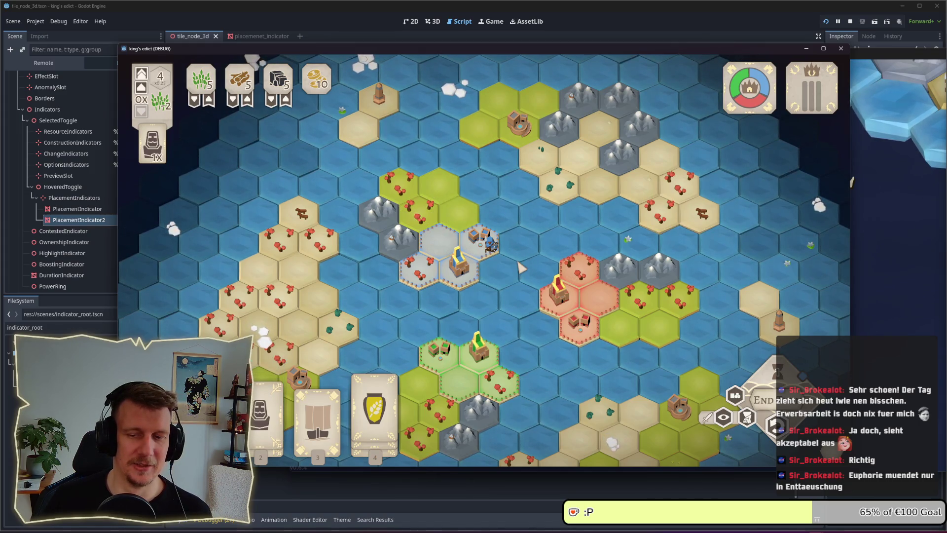
scroll(456, 246, up, 3)
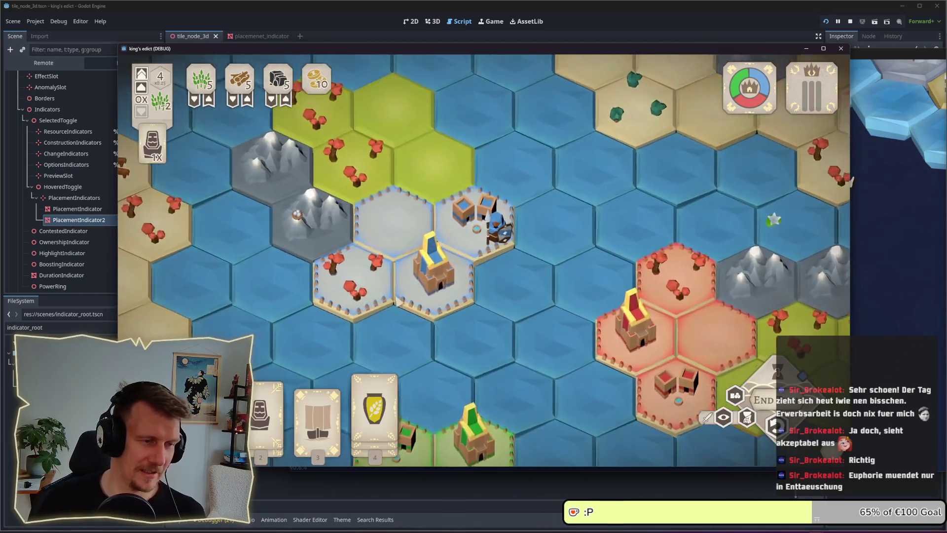
click(386, 225)
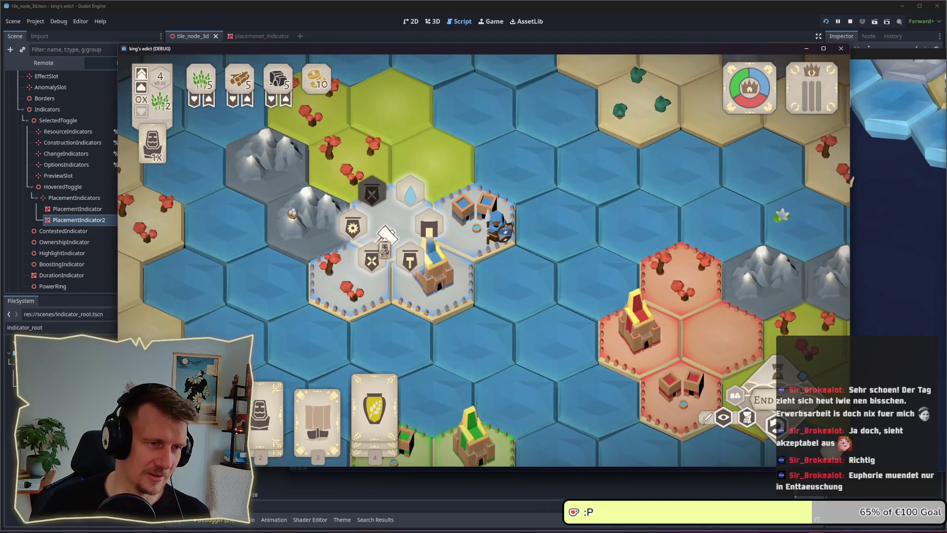
key(2)
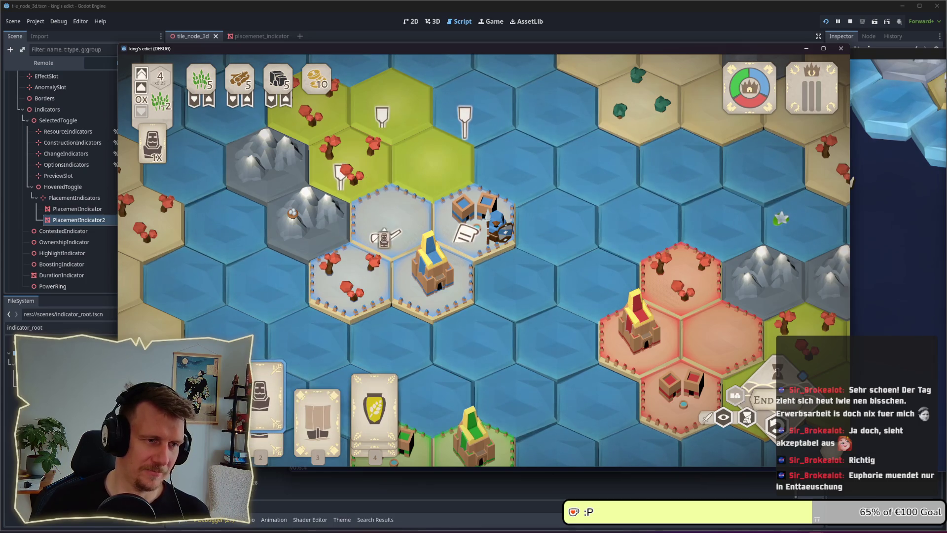
key(Escape)
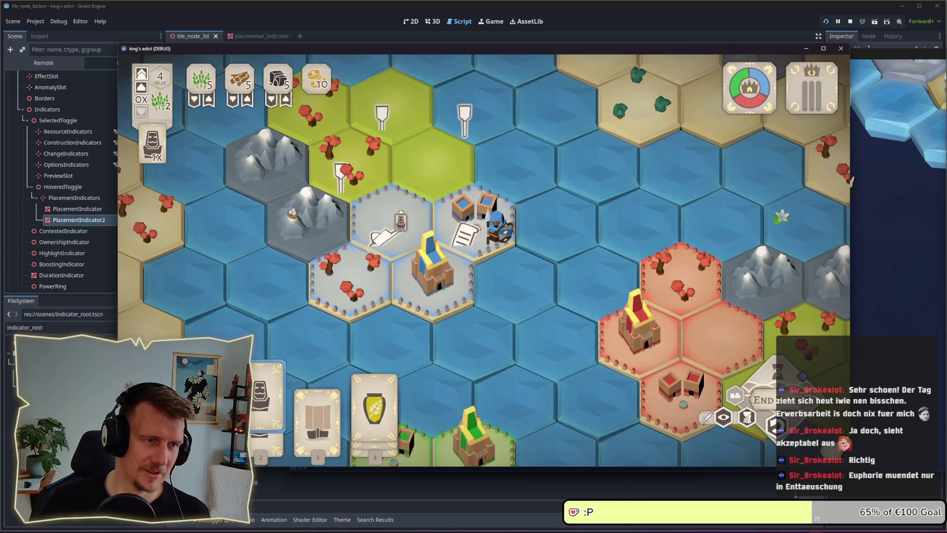
click(775, 21)
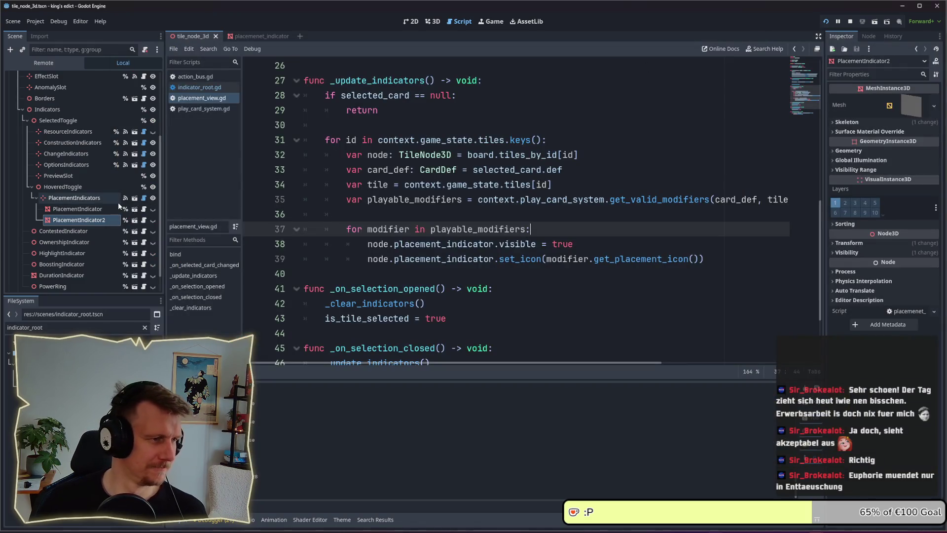
- Delete the PlacementIndicator2 node
click(84, 220)
key(Delete)
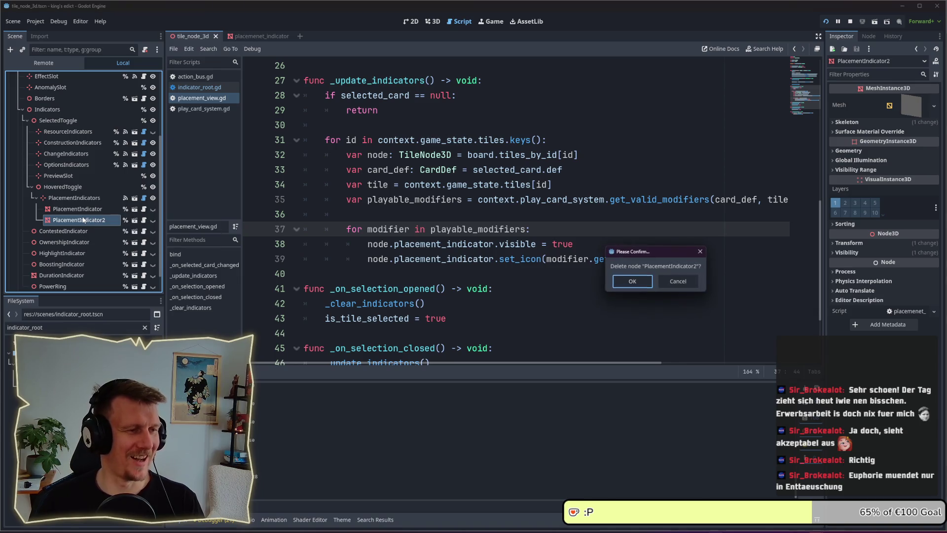
key(Return)
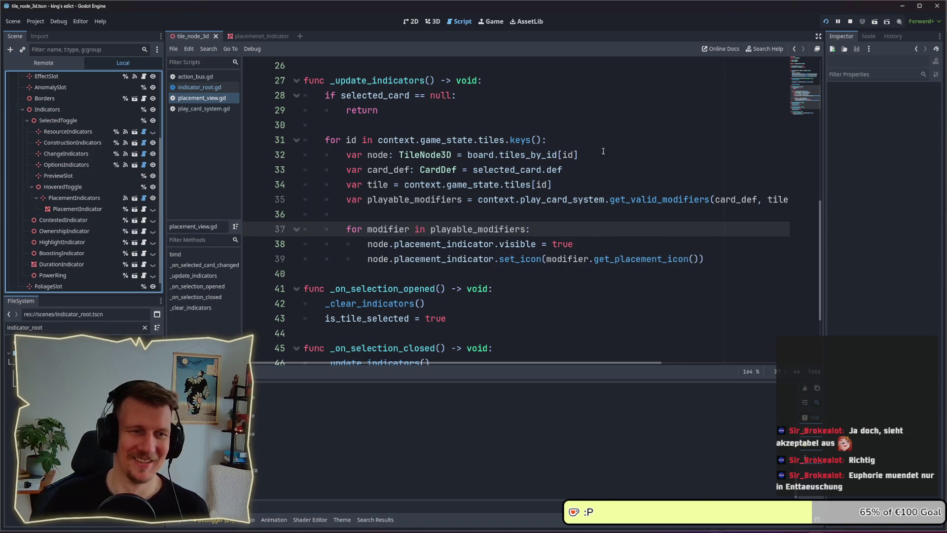
- Inspect the running game's map, stop the game, and select PlacementIndicators
key(alt+Tab)
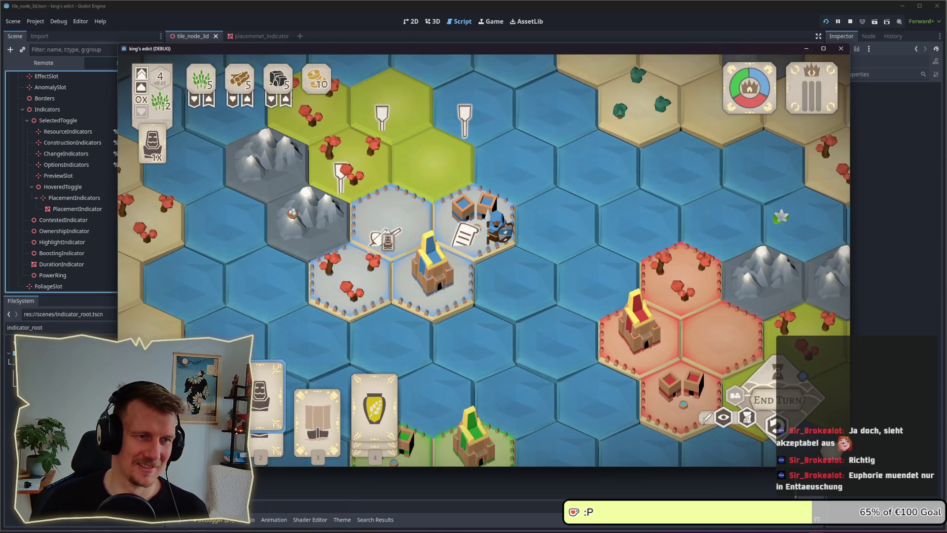
key(w)
key(a)
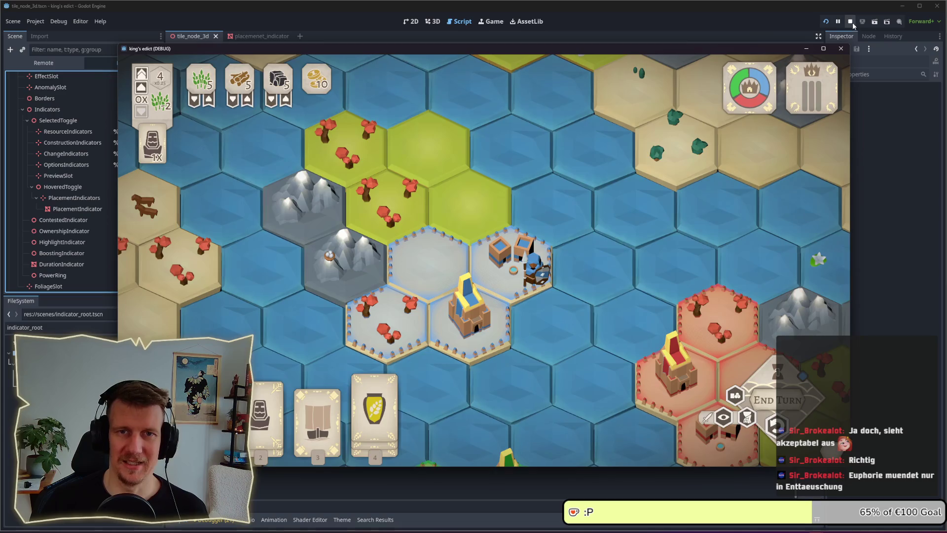
click(852, 22)
click(70, 184)
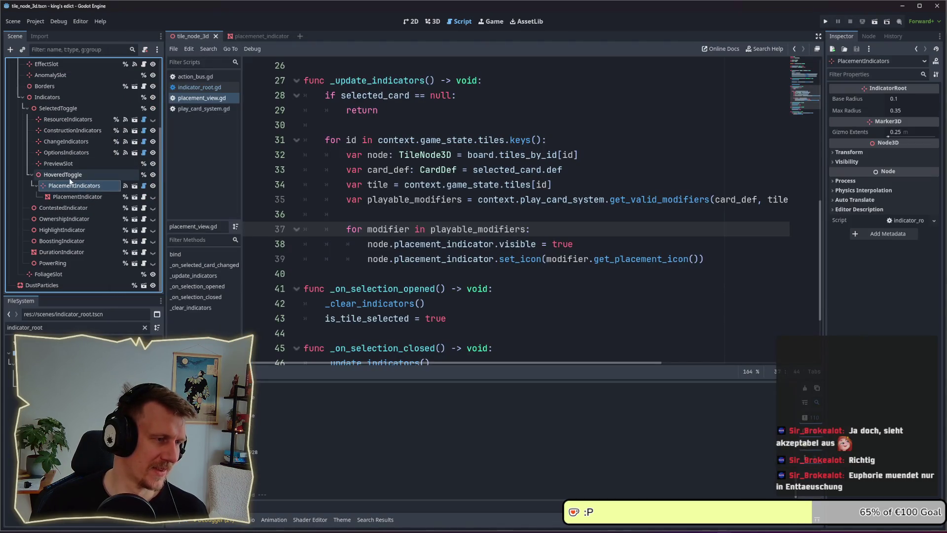
- In the 3D view, shift PlacementIndicators along one axis and set its Position z to 0
click(415, 22)
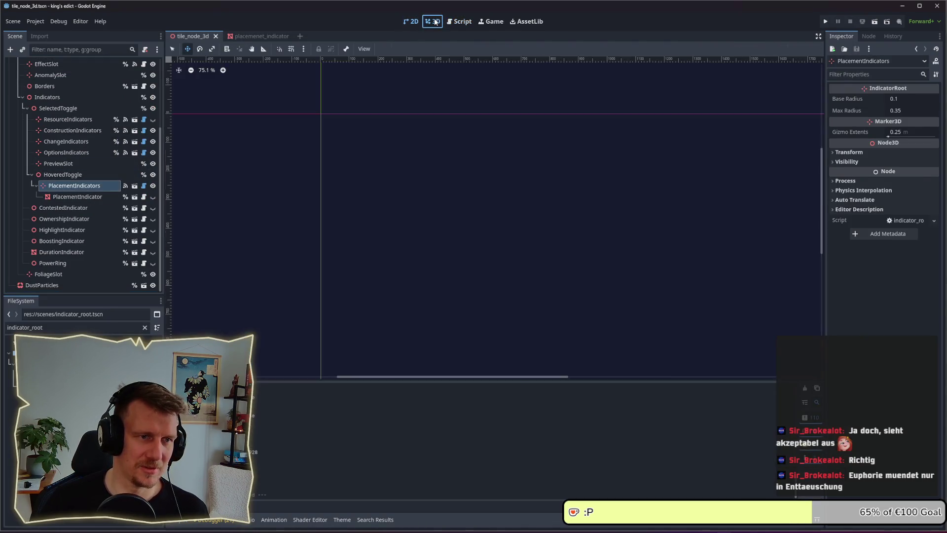
click(433, 22)
drag(534, 219, 471, 215)
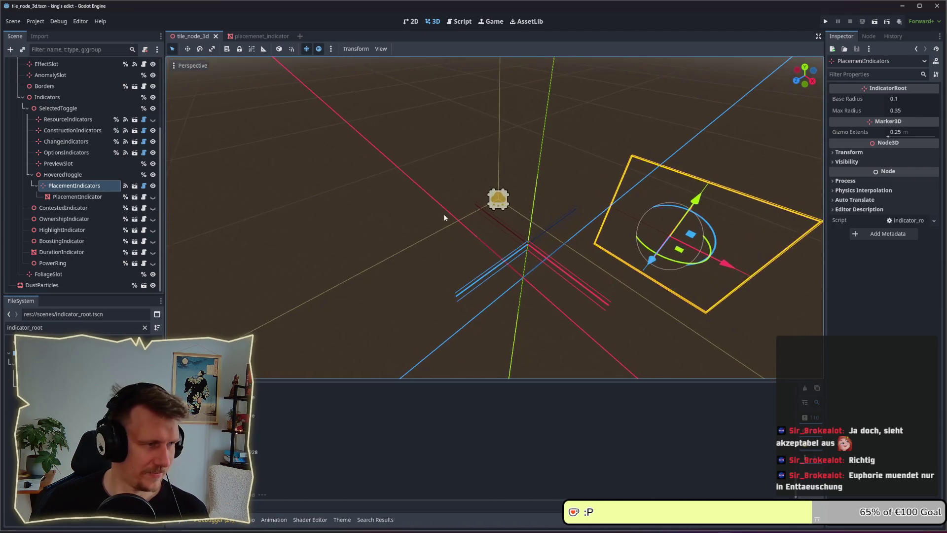
mouse_move(722, 237)
mouse_down()
mouse_move(670, 202)
mouse_move(650, 282)
mouse_move(452, 292)
mouse_up()
mouse_move(568, 247)
mouse_down()
mouse_move(611, 292)
mouse_move(311, 250)
mouse_up()
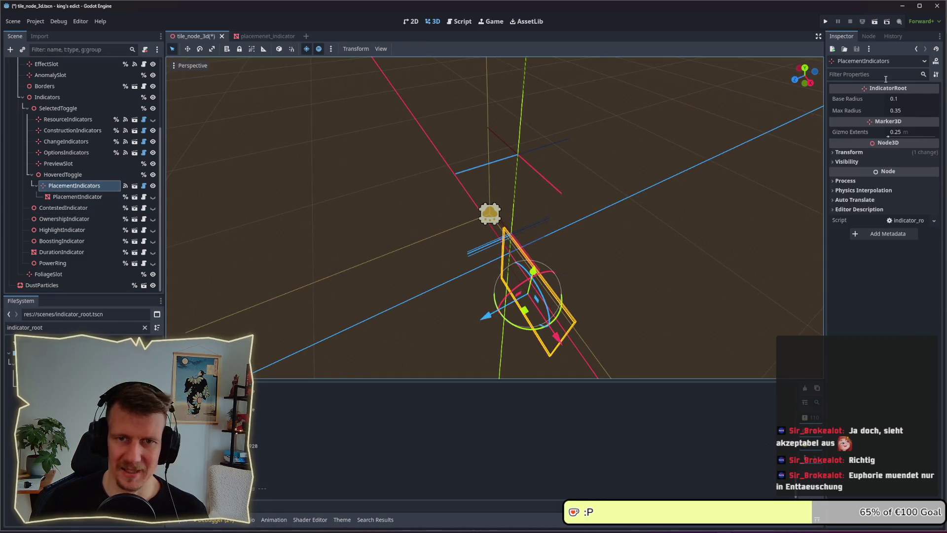
click(847, 153)
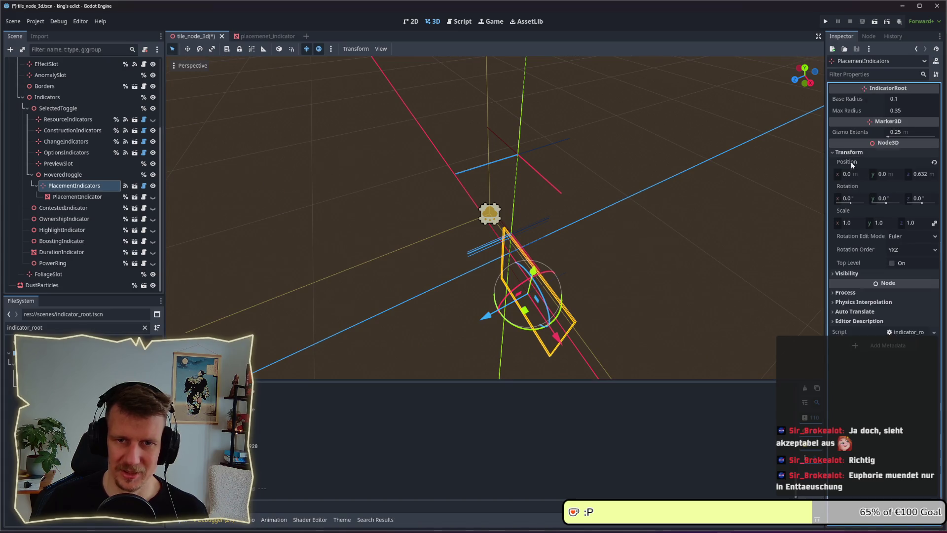
click(922, 178)
key(Return)
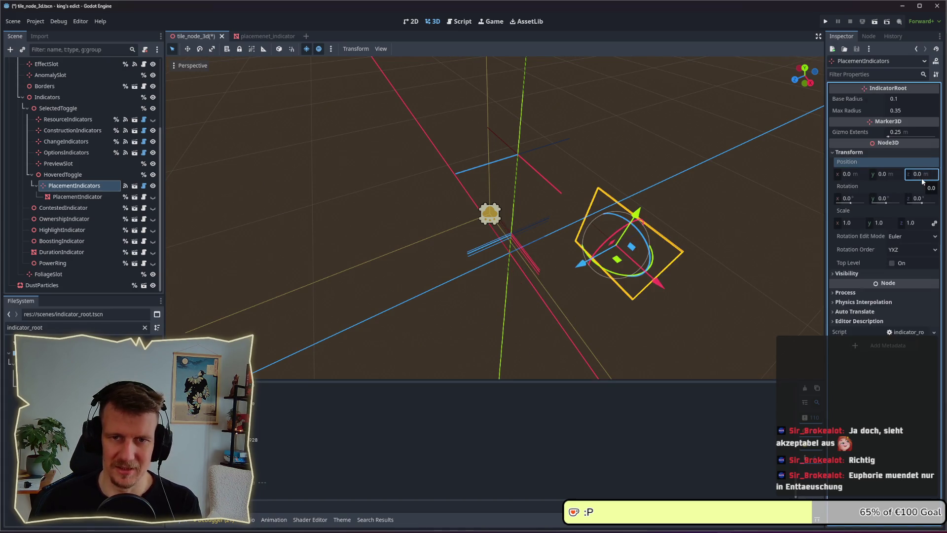
- Move PlacementIndicators to about x -0.268, y 0.631, z 0.583 and save the tile scene
drag(611, 202, 569, 143)
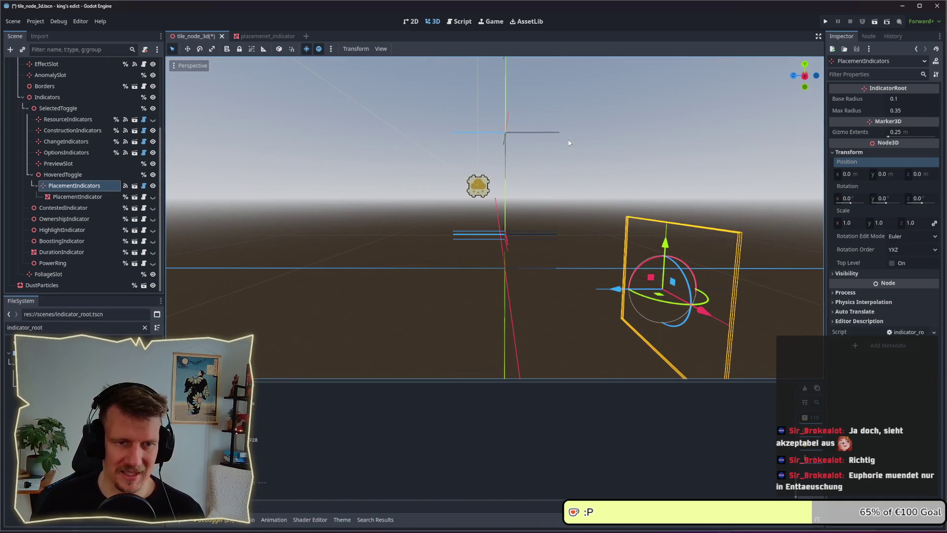
drag(617, 286, 457, 287)
mouse_move(521, 211)
mouse_down()
mouse_move(606, 298)
mouse_move(551, 276)
mouse_move(526, 195)
mouse_move(495, 160)
mouse_move(499, 150)
mouse_up()
drag(506, 222, 508, 83)
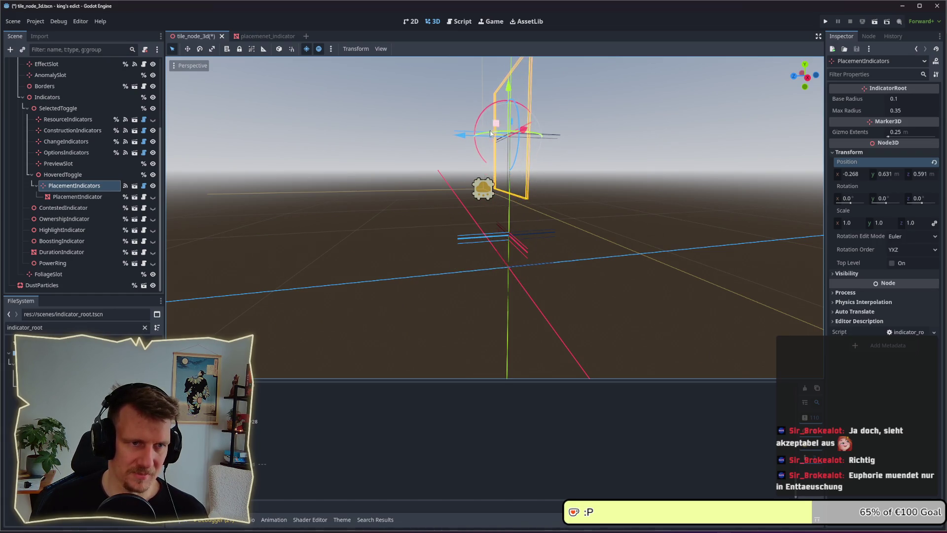
drag(467, 138, 470, 137)
key(ctrl+s)
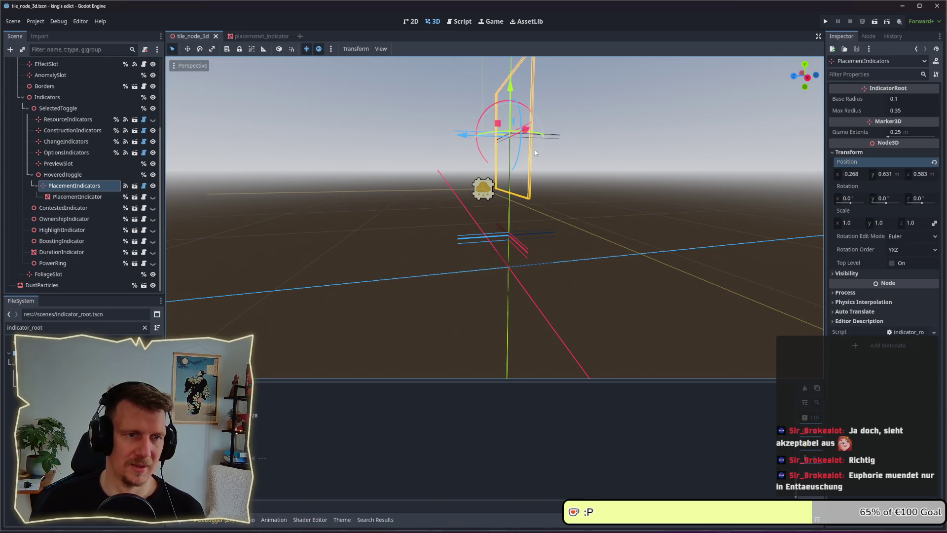
key(alt+Tab)
key(alt+shift+Tab)
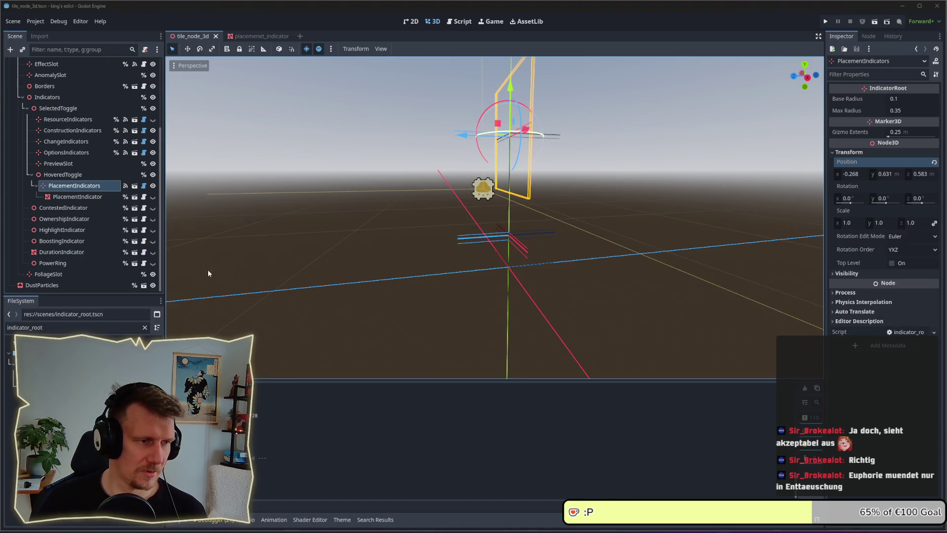
- Run the project and expand the PlacementIndicator mesh node's transform properties
click(827, 22)
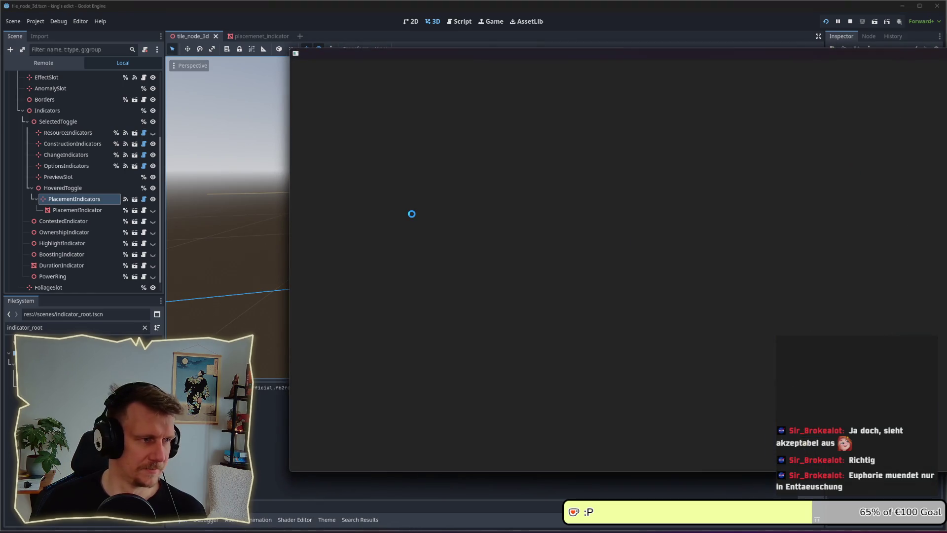
click(80, 212)
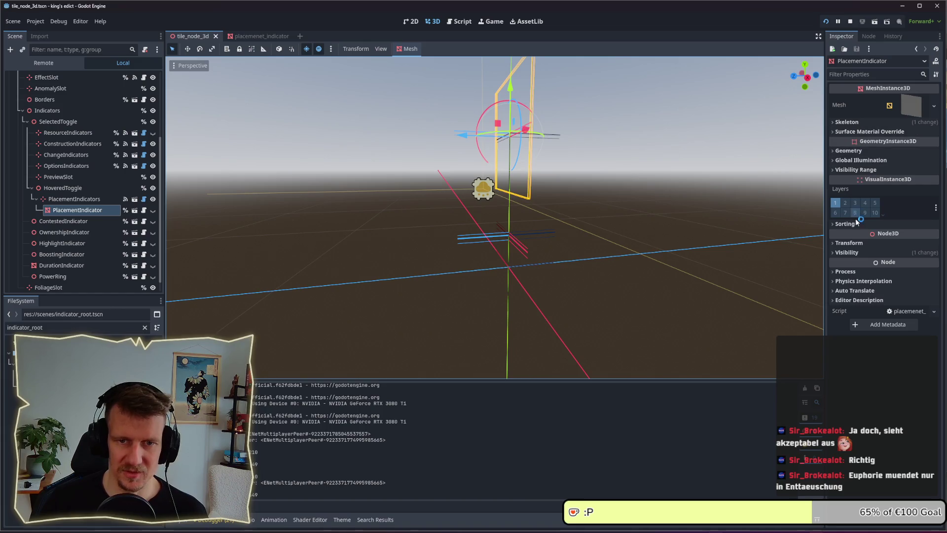
click(849, 243)
- Host a multiplayer game on Even Steven, pick a start position, and start the match
key(alt+Tab)
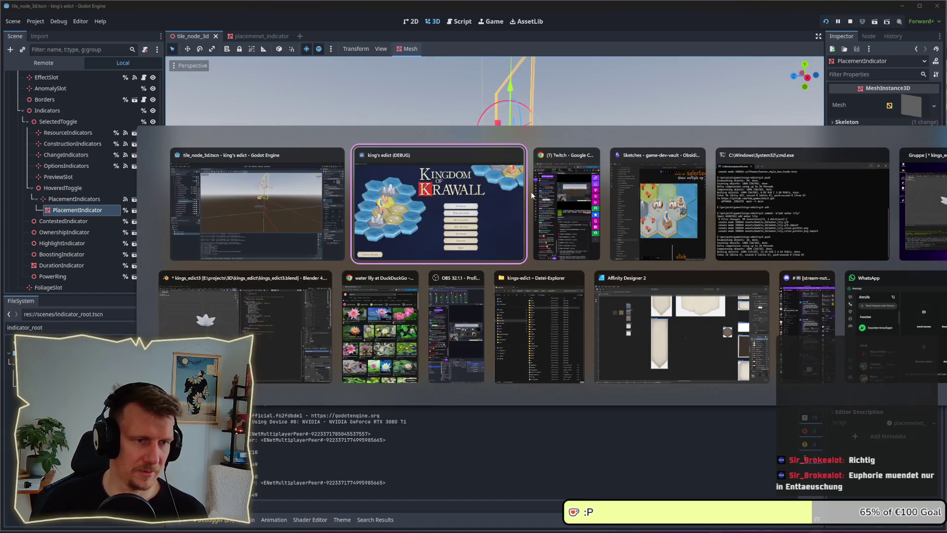
click(691, 295)
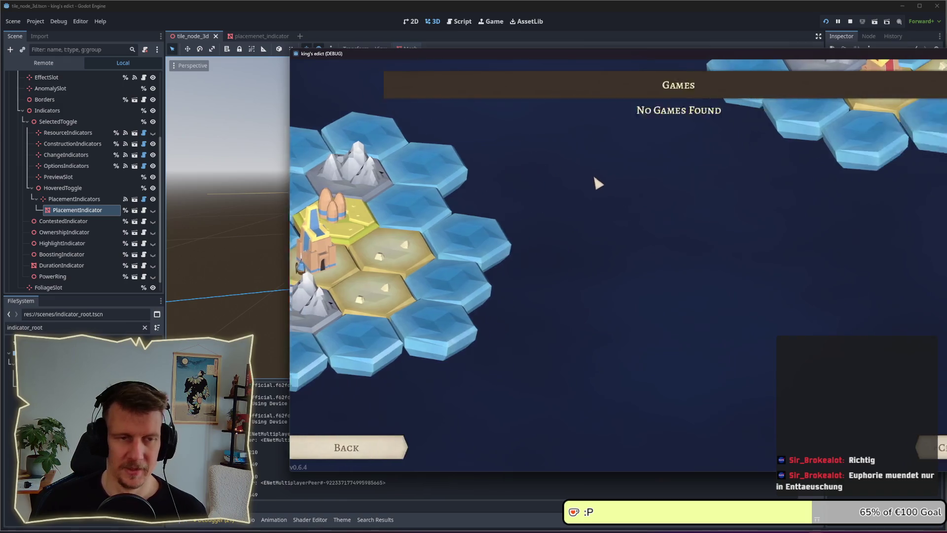
click(922, 448)
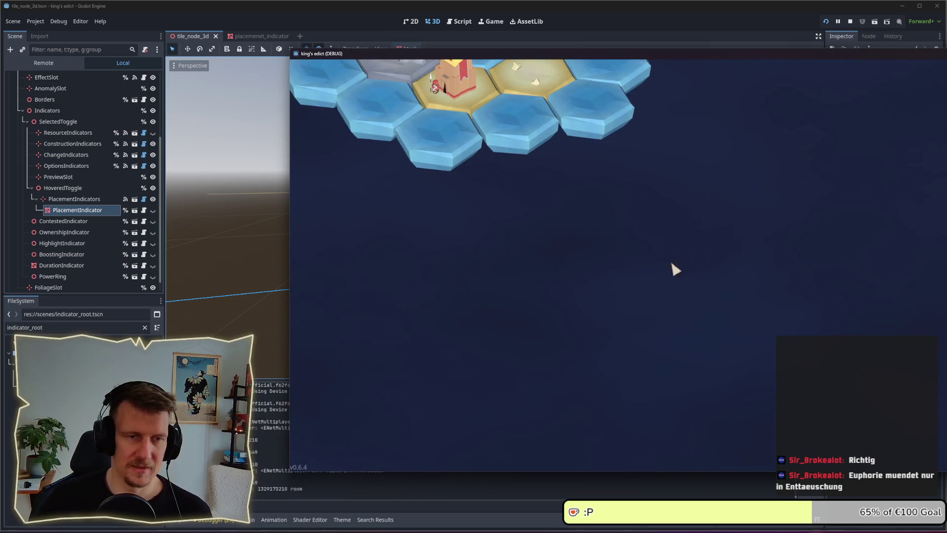
drag(501, 54, 312, 44)
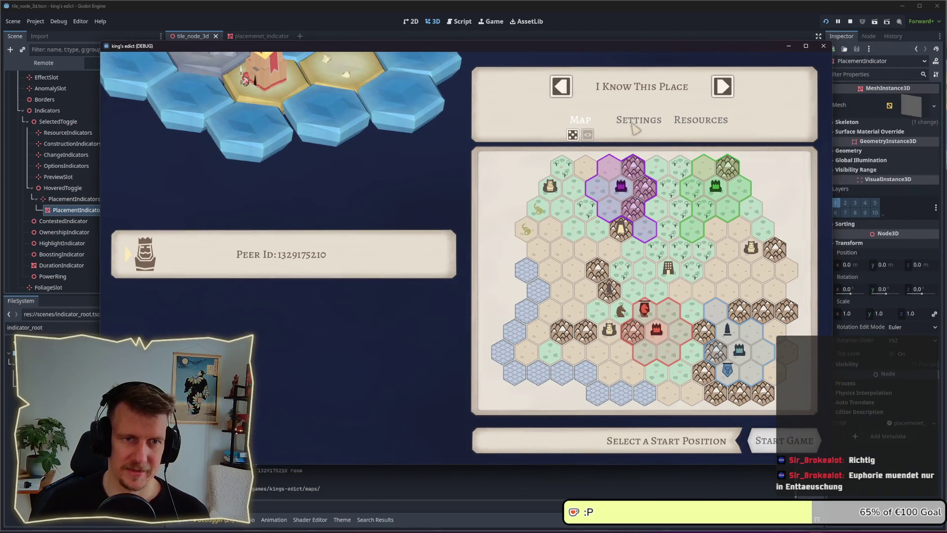
click(637, 87)
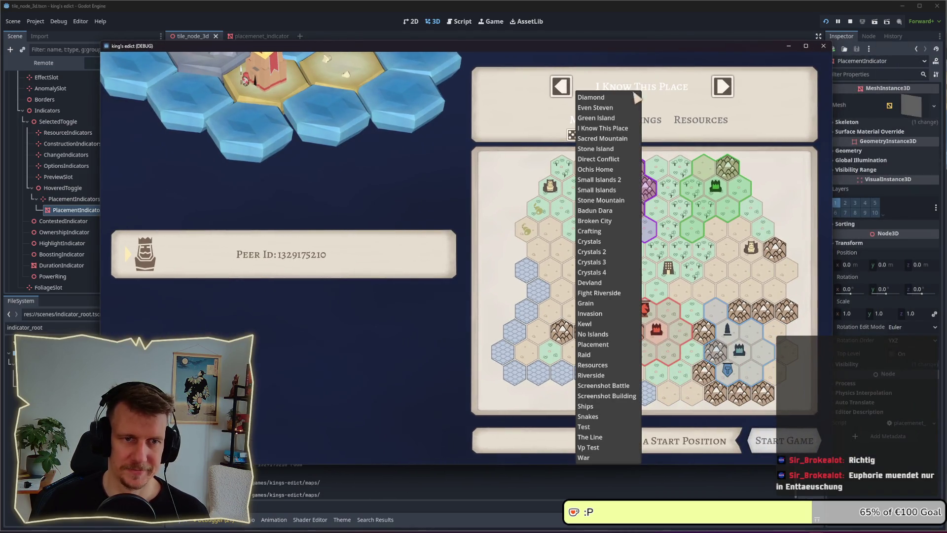
click(607, 107)
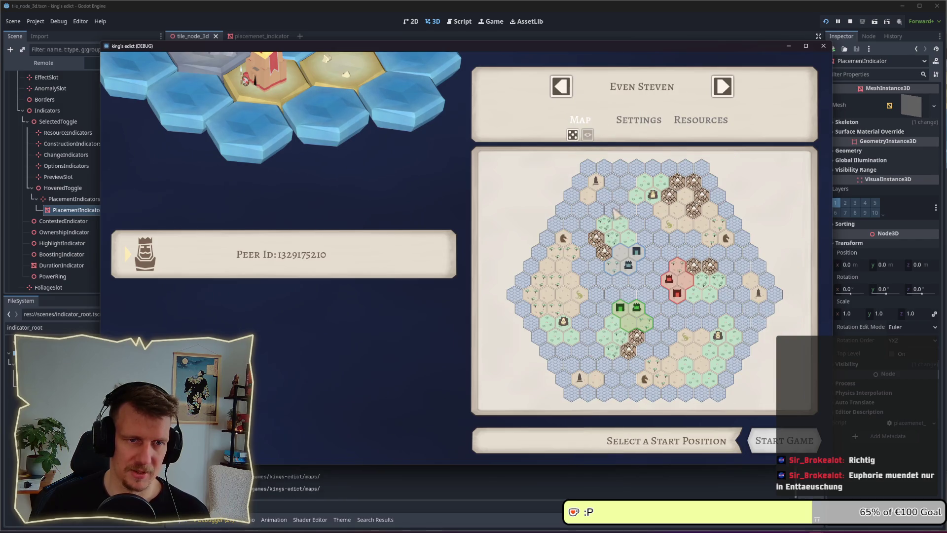
click(633, 272)
click(785, 440)
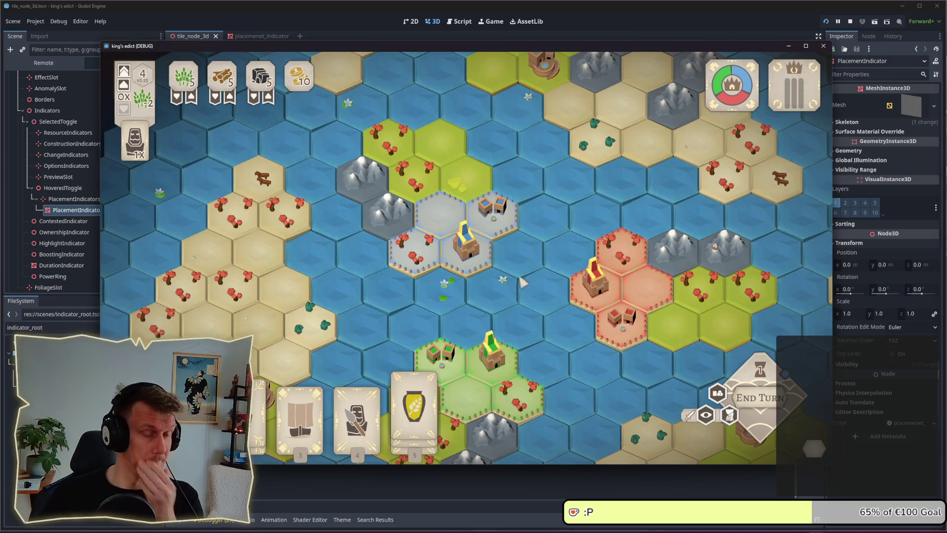
- Preview the grain jar and spear card placements in the game, then cancel the selection
click(414, 400)
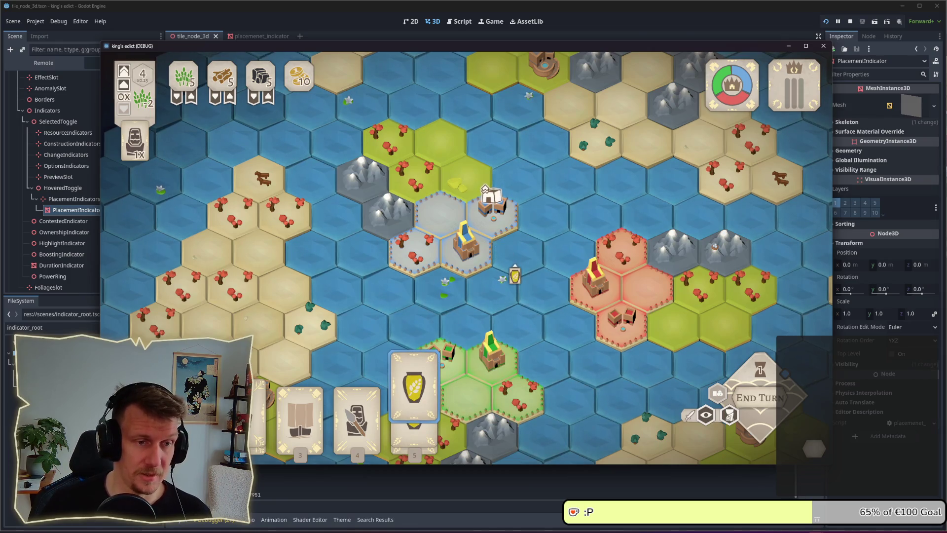
key(2)
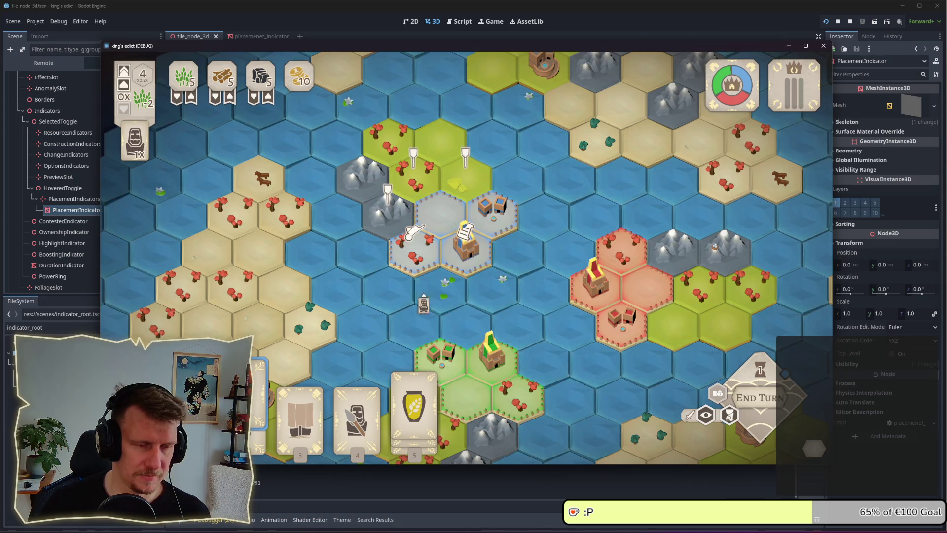
key(4)
right_click(444, 281)
- Raise the PlacementIndicator mesh to y 0.038 and check the pins with a card selected
key(alt+Tab)
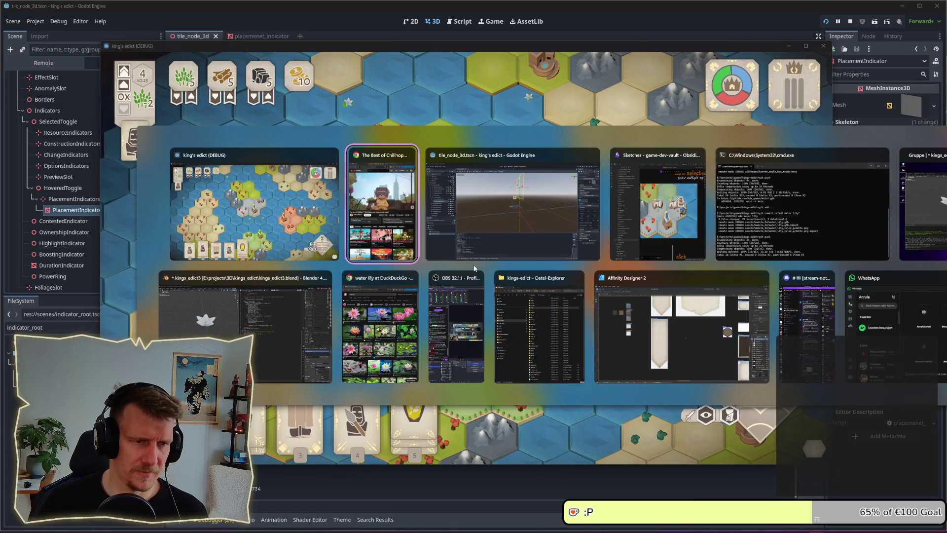
click(508, 156)
drag(512, 91, 504, 123)
key(alt+Tab)
click(461, 274)
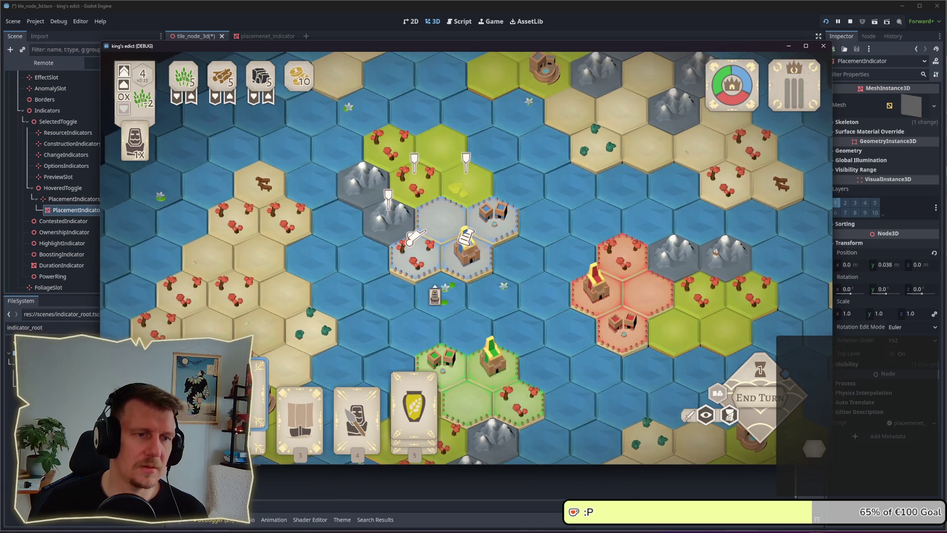
- Shift the PlacementIndicator mesh along x to 0.069, then 0.126, checking the game
key(alt+Tab)
mouse_move(458, 265)
mouse_down()
mouse_move(528, 220)
mouse_move(524, 253)
mouse_up()
drag(527, 176, 531, 186)
key(alt+Tab)
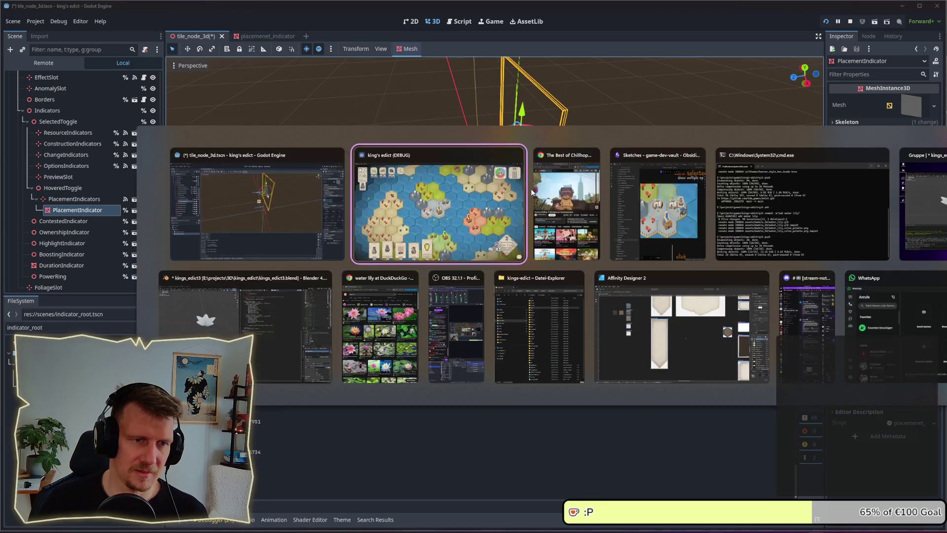
key(alt+Tab)
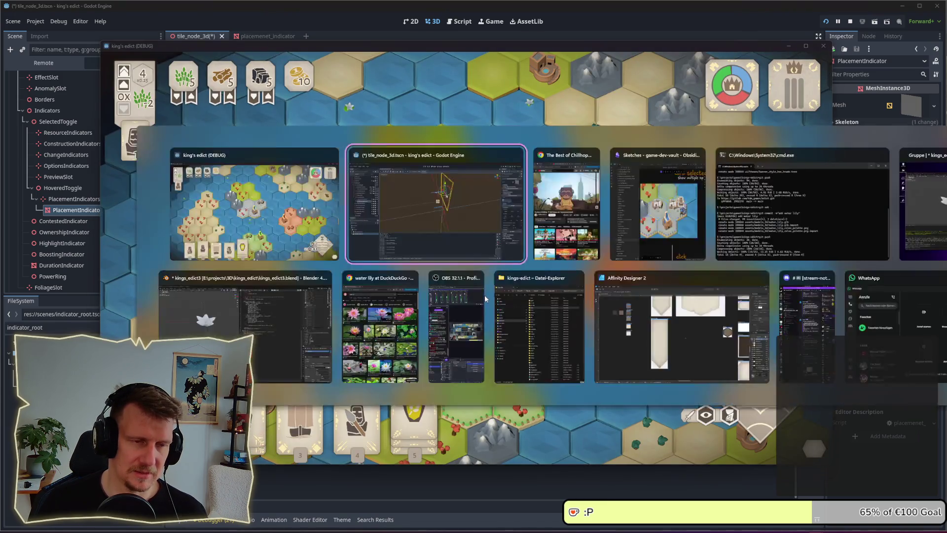
drag(533, 187, 533, 194)
key(alt+Tab)
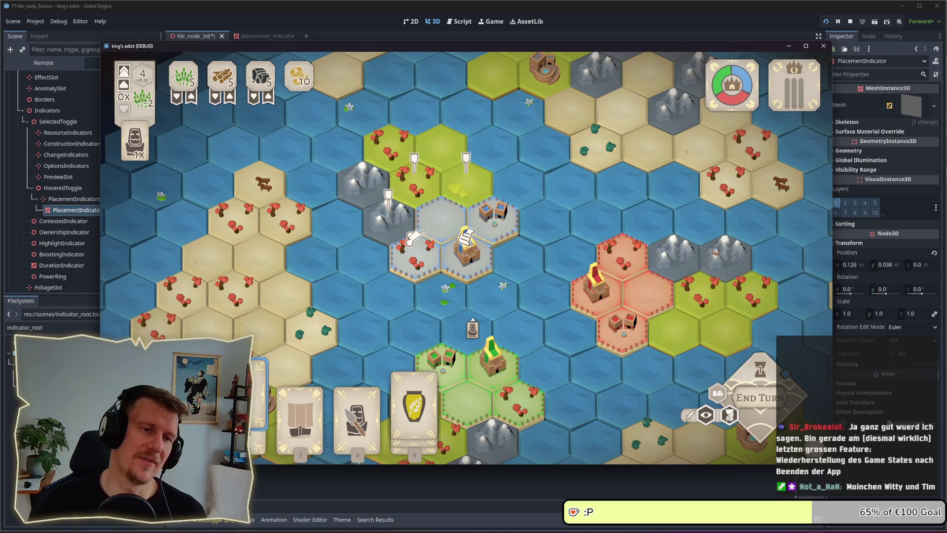
- Preview the ship card's placement pins in the running game
click(56, 211)
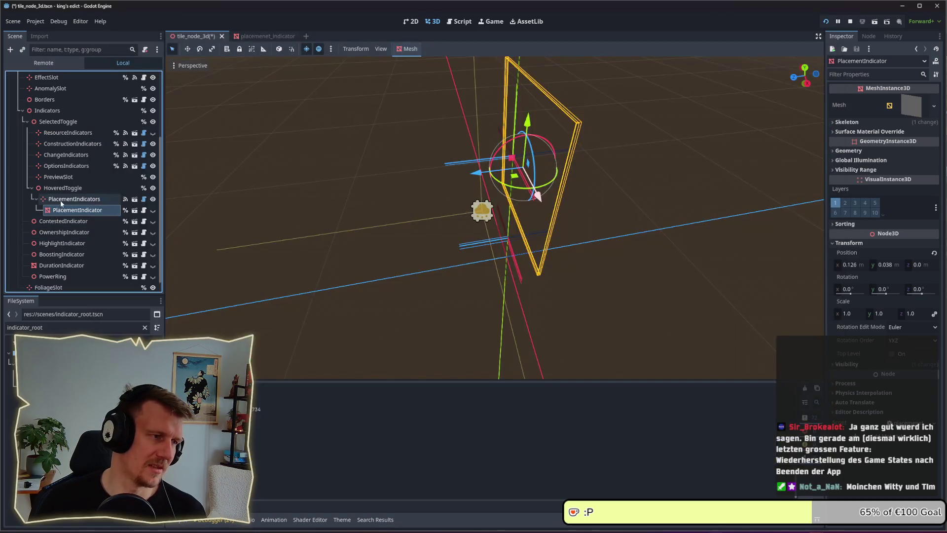
key(alt+Tab)
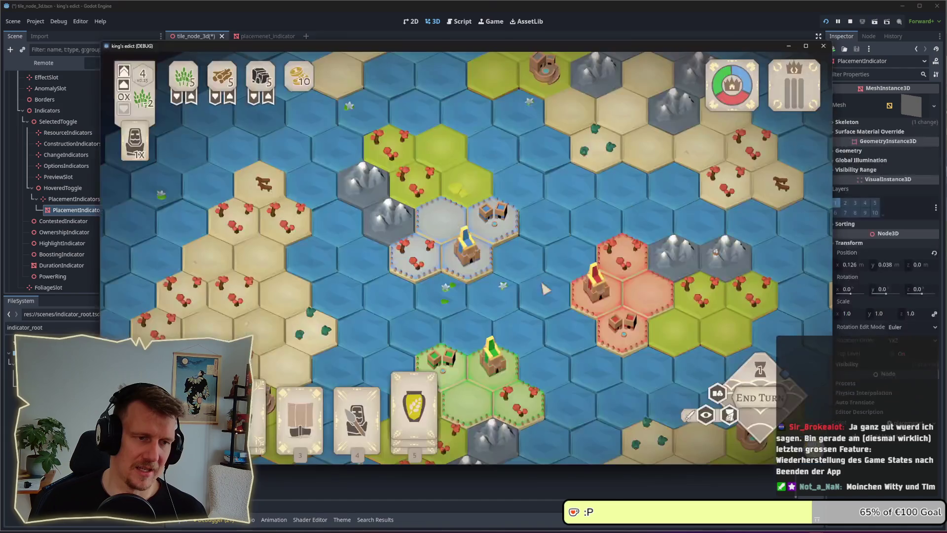
key(3)
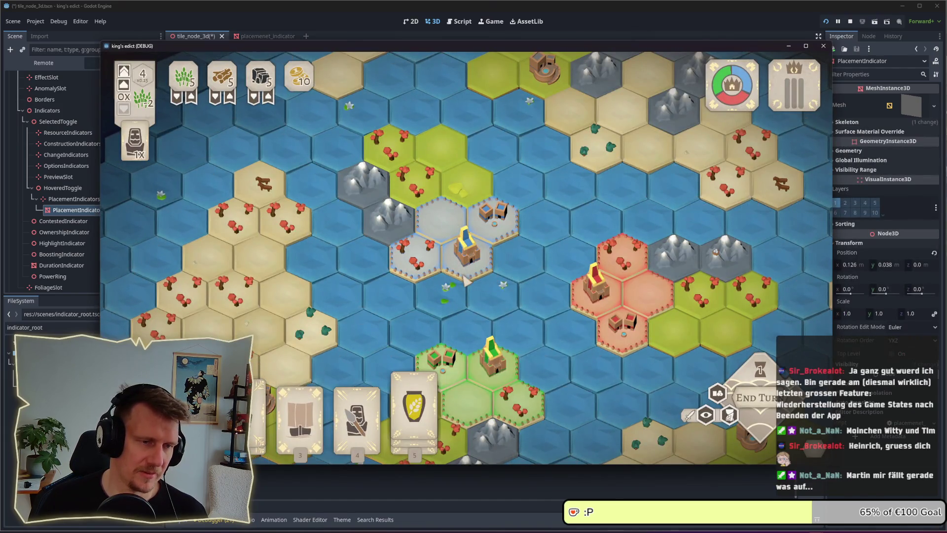
key(alt+Tab)
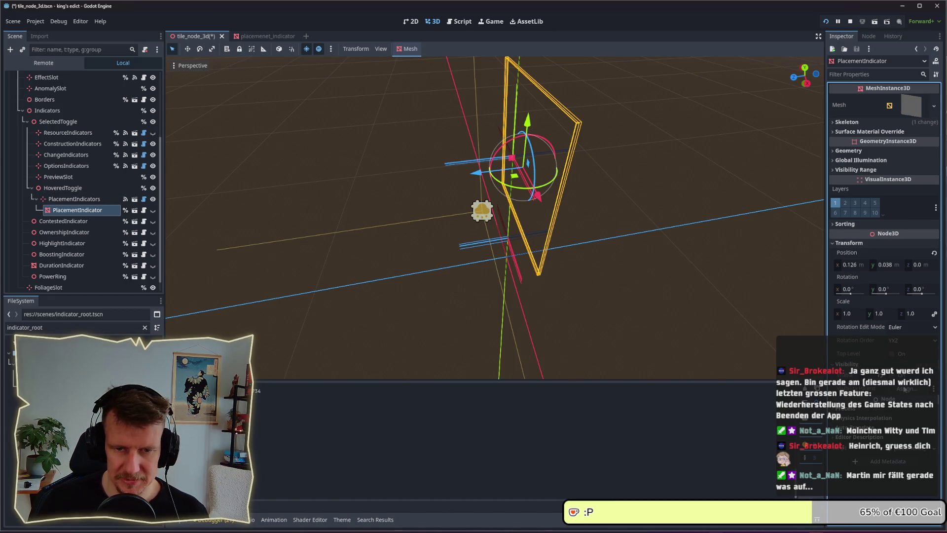
- Cancel the placement preview and return to the editor's 3D view
scroll(883, 419, down, 2)
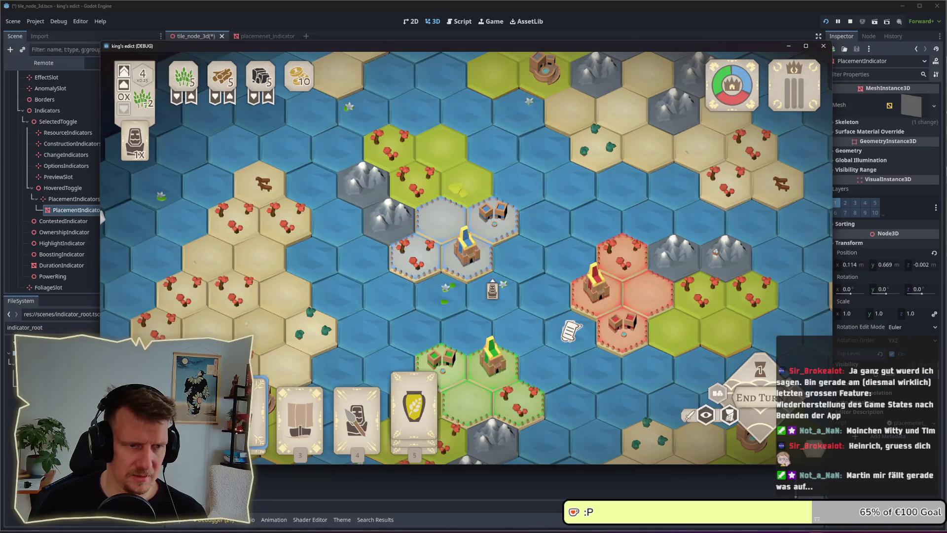
right_click(567, 328)
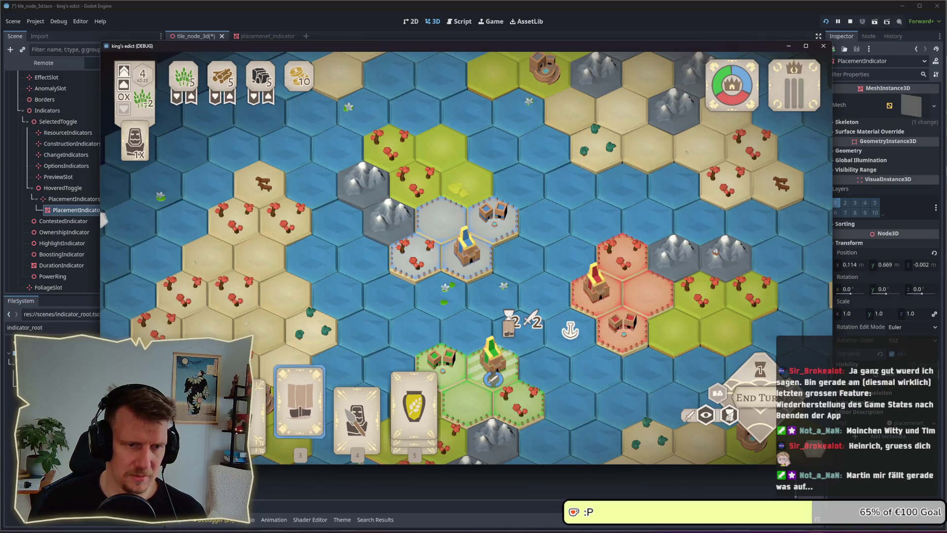
key(alt+Tab)
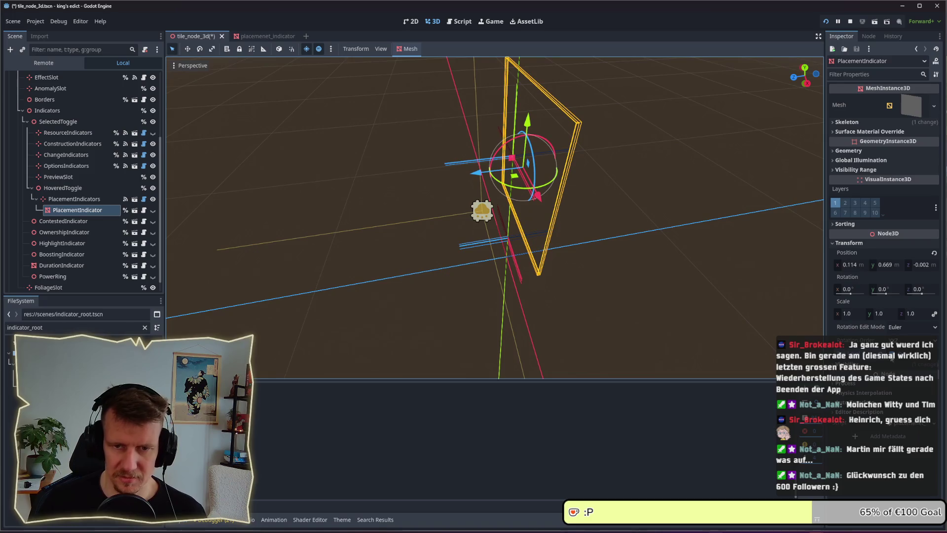
key(alt+Tab)
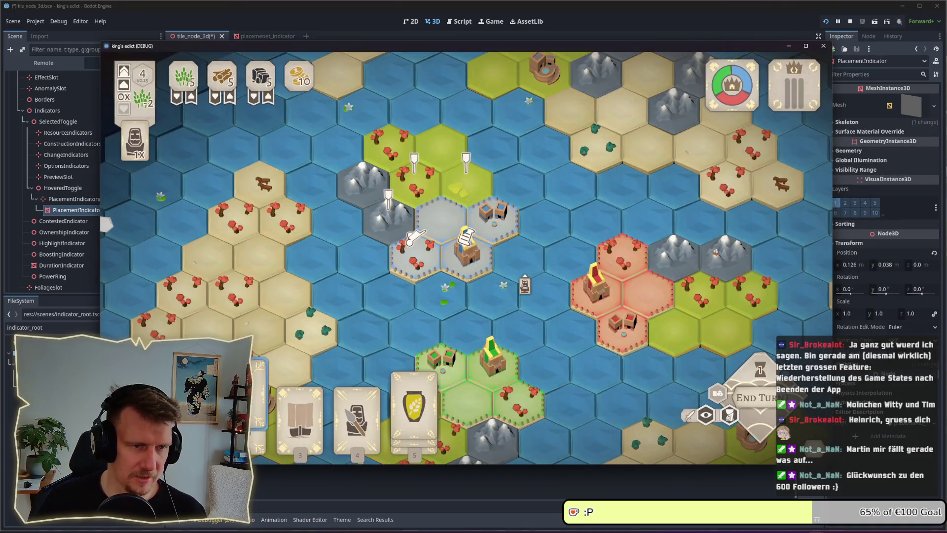
key(alt+Tab)
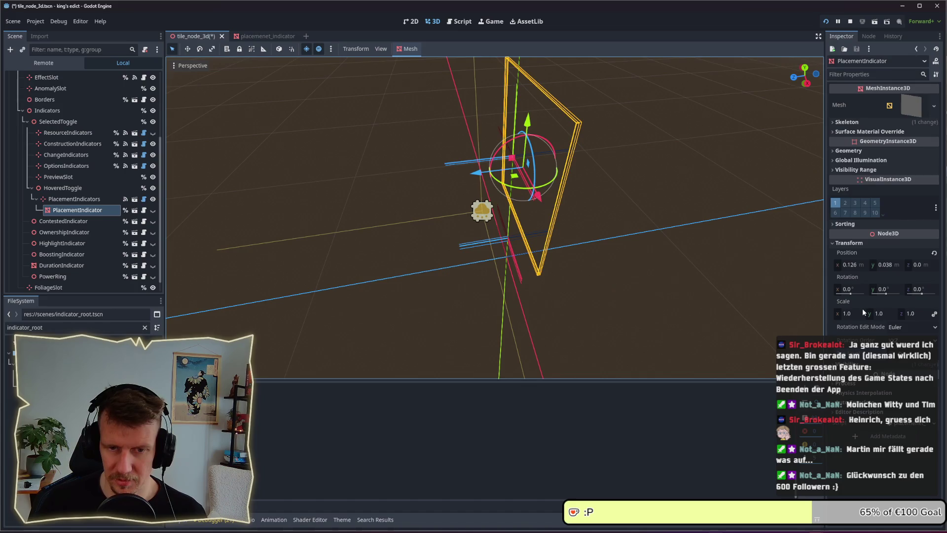
- Expand the PlacementIndicator's Geometry section, briefly toggling Global Illumination open and closed
click(905, 108)
click(905, 108)
click(861, 150)
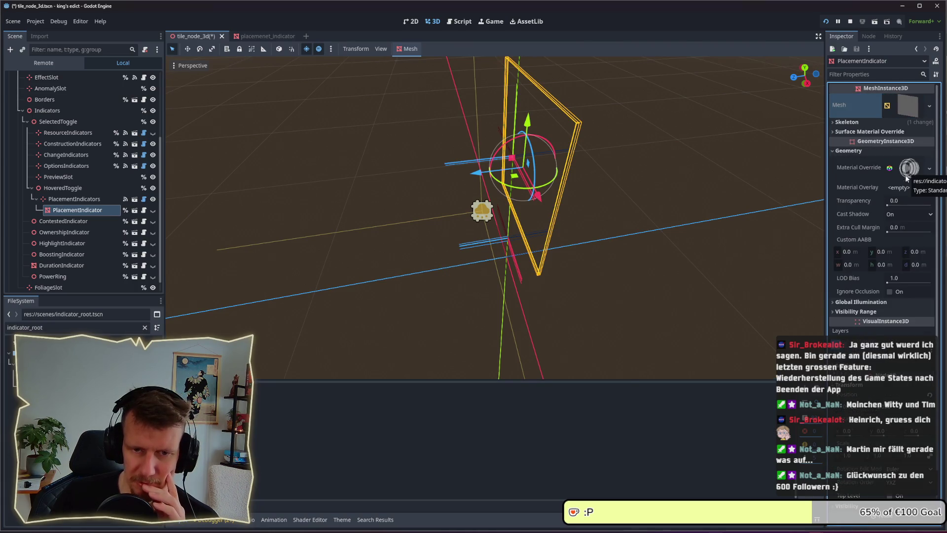
click(875, 302)
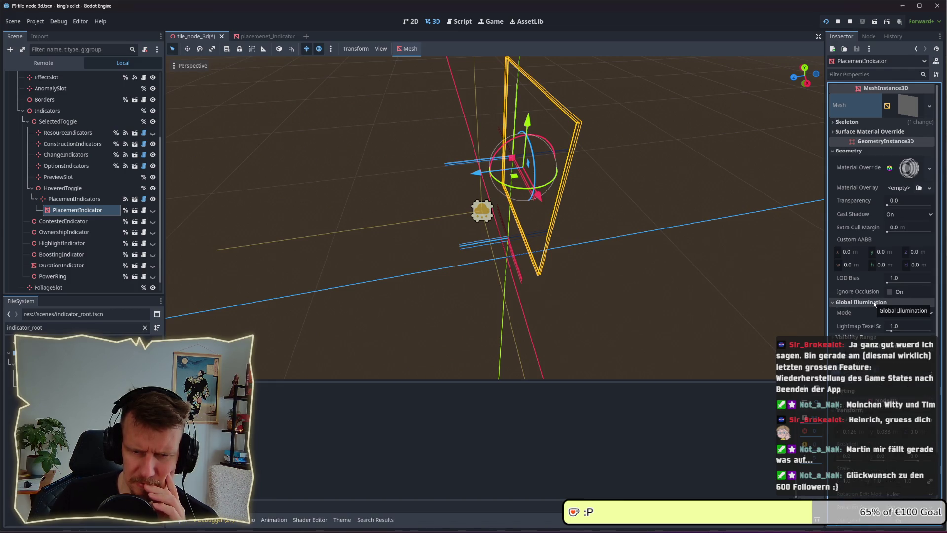
click(875, 302)
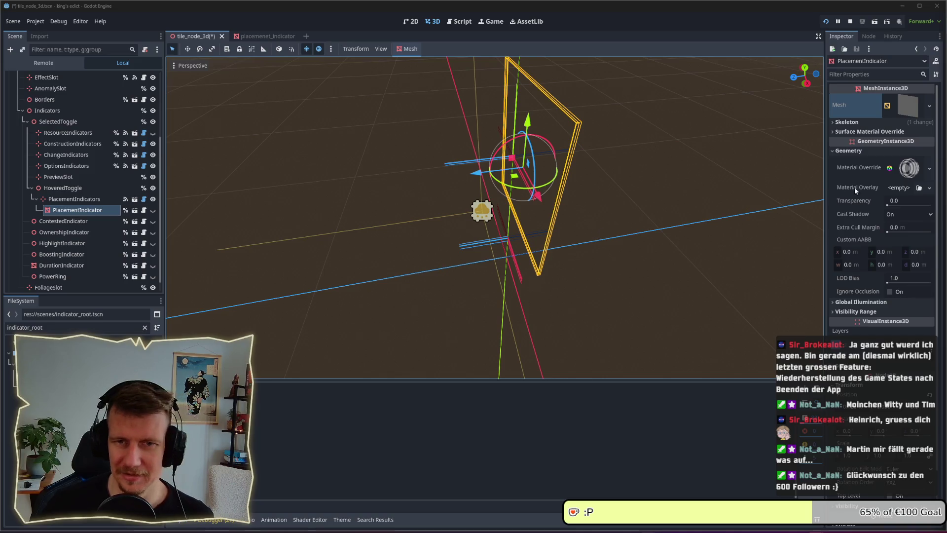
- Expand the Material Override and set its Render Priority to 100
click(908, 175)
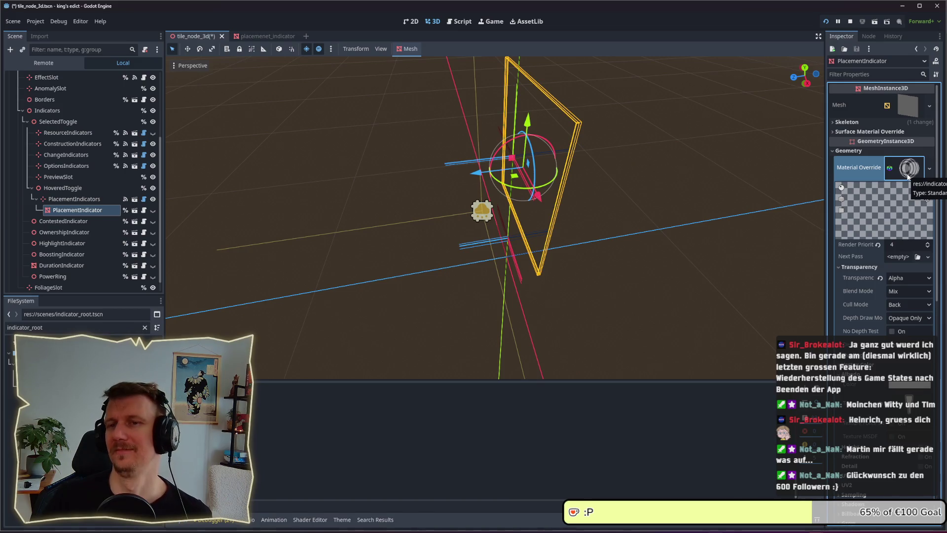
click(88, 199)
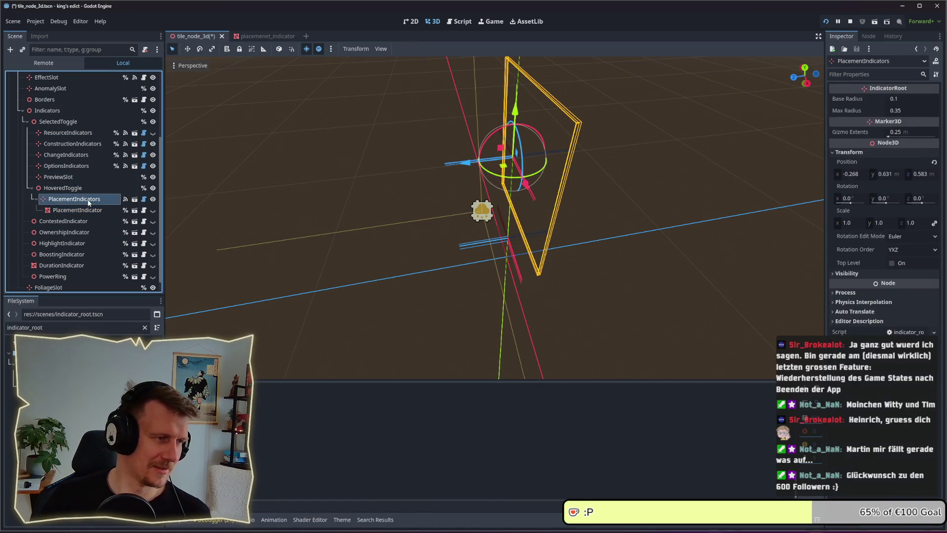
click(88, 211)
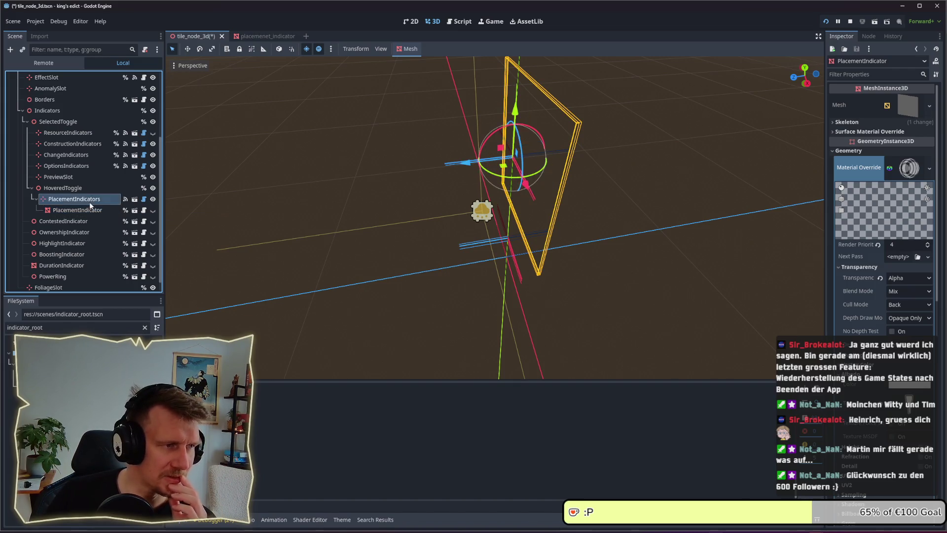
click(910, 174)
click(911, 173)
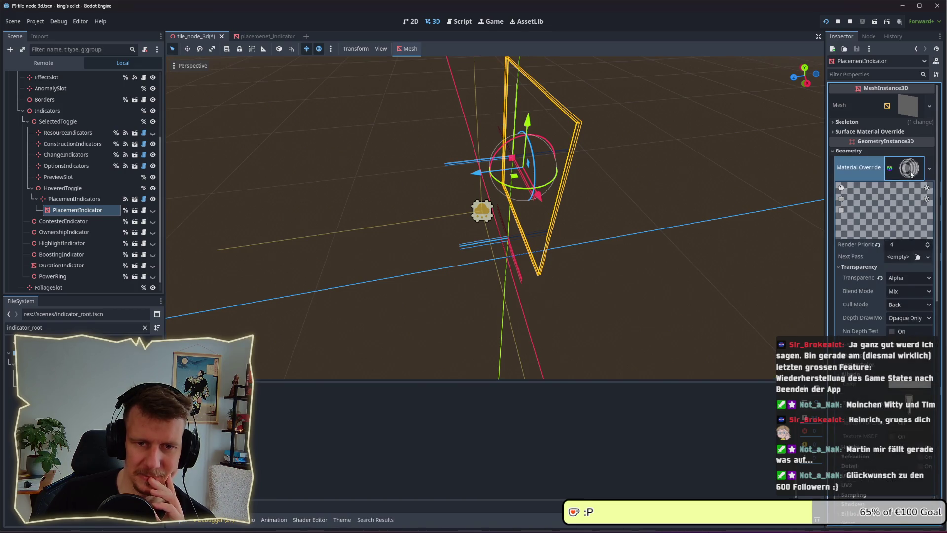
click(901, 244)
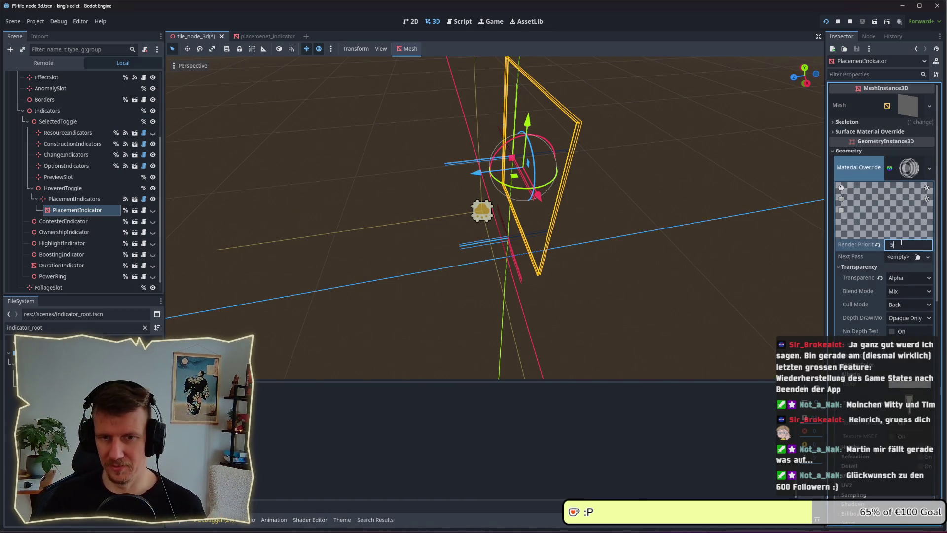
- Check Render Priority 100 in the running game and reopen the value for editing
key(alt+Tab)
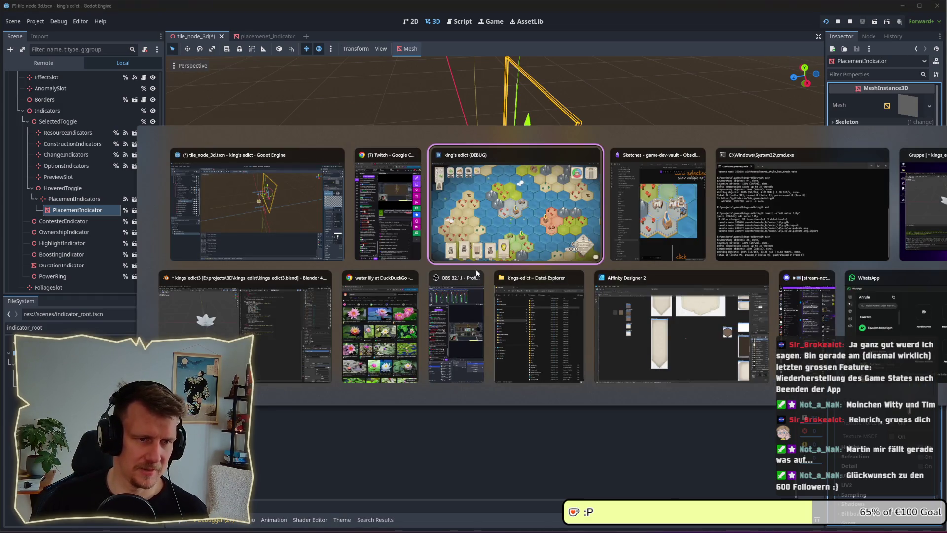
click(493, 257)
key(alt+Tab)
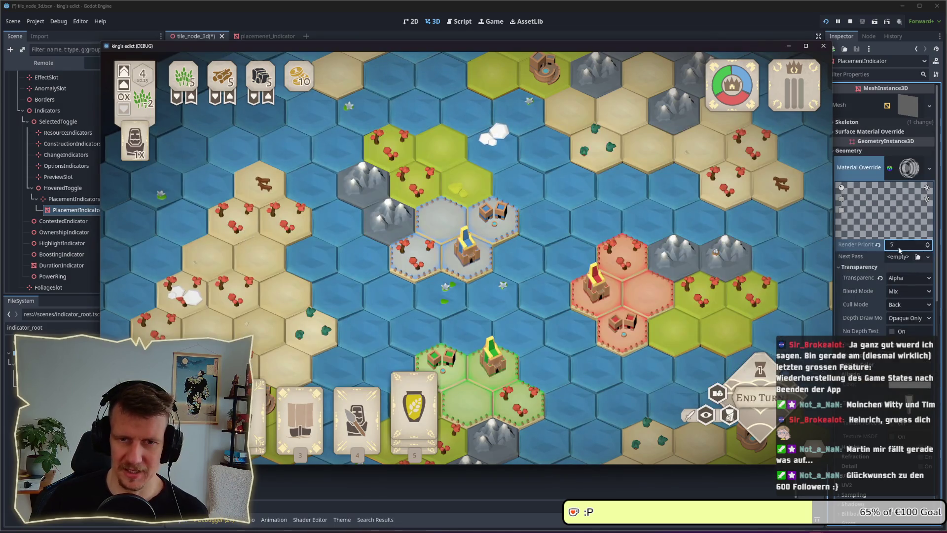
click(902, 245)
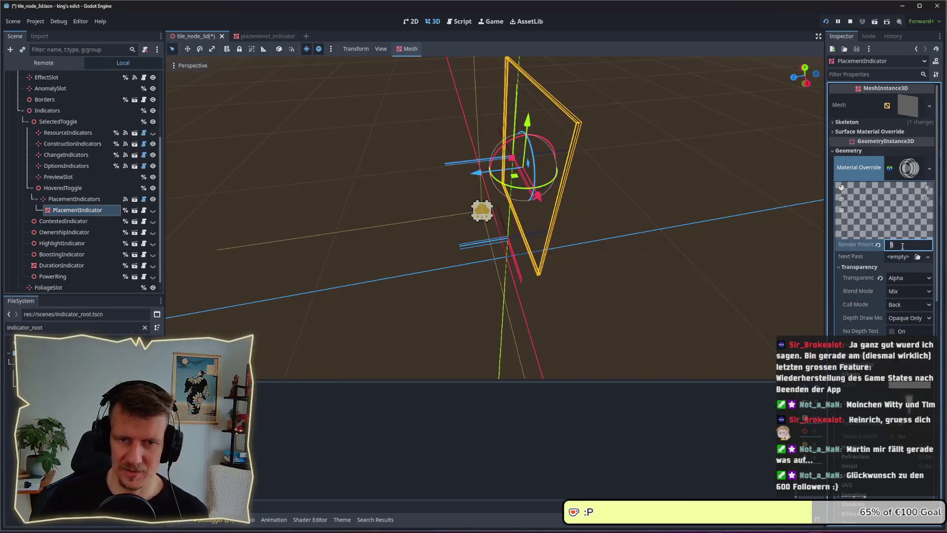
text(100)
key(alt+Tab)
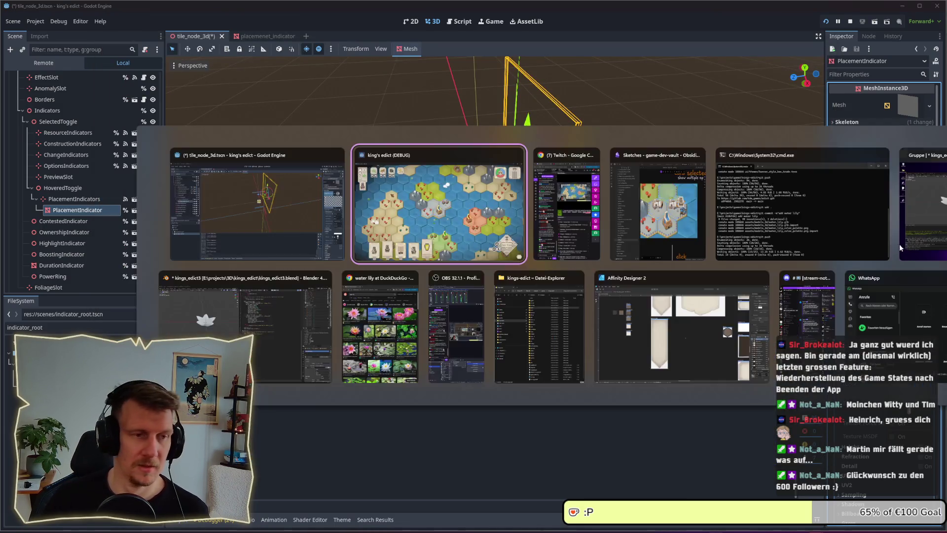
key(alt+Tab)
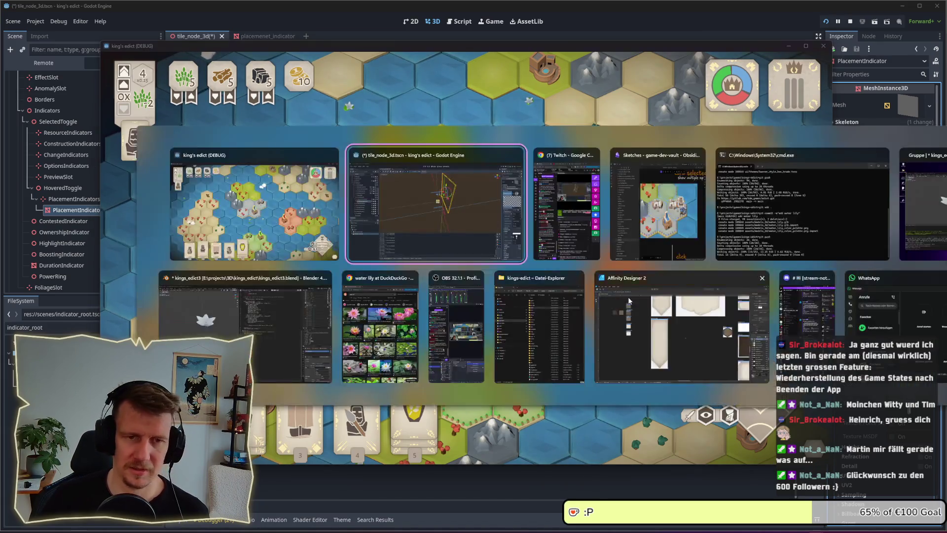
click(909, 245)
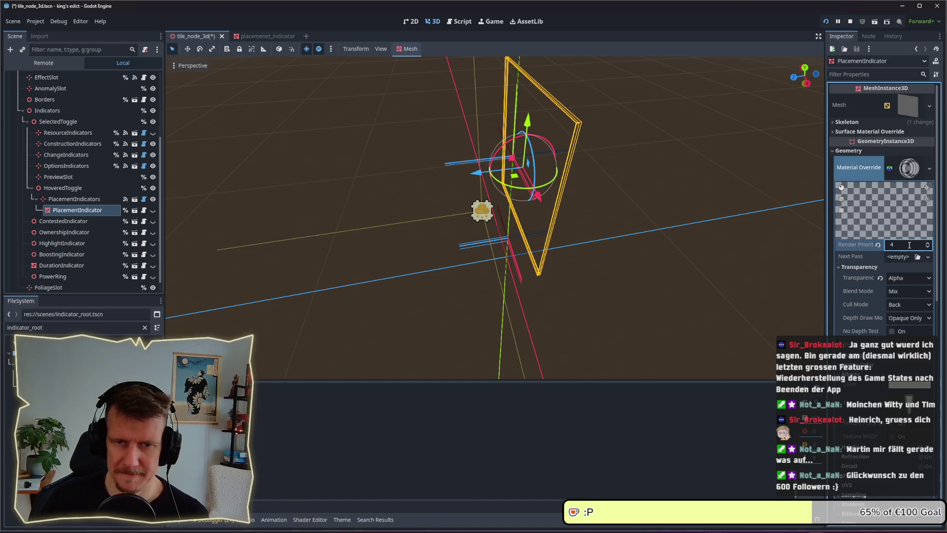
click(910, 169)
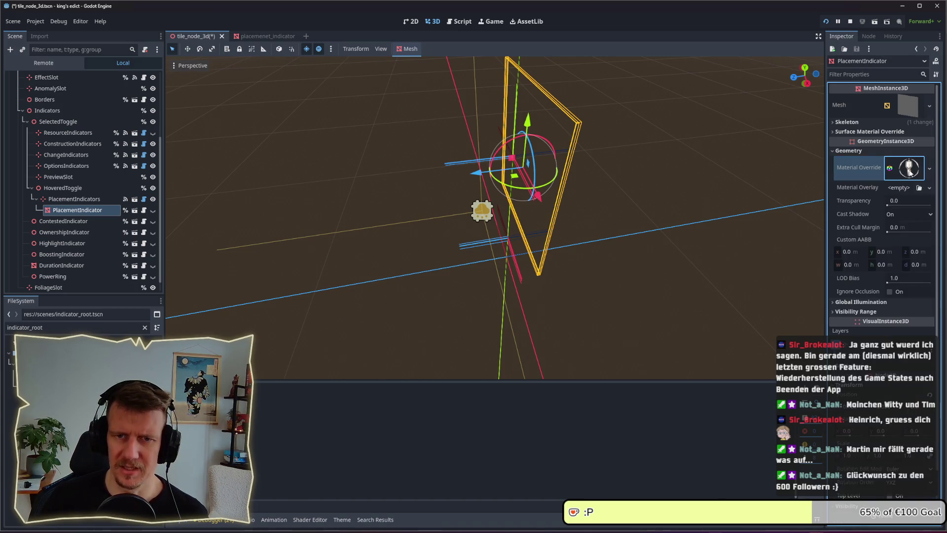
click(904, 174)
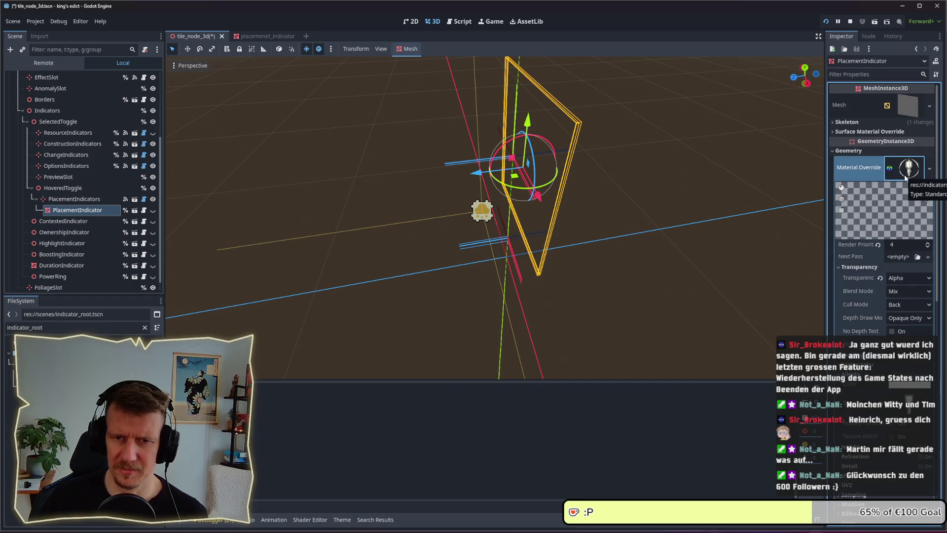
click(902, 244)
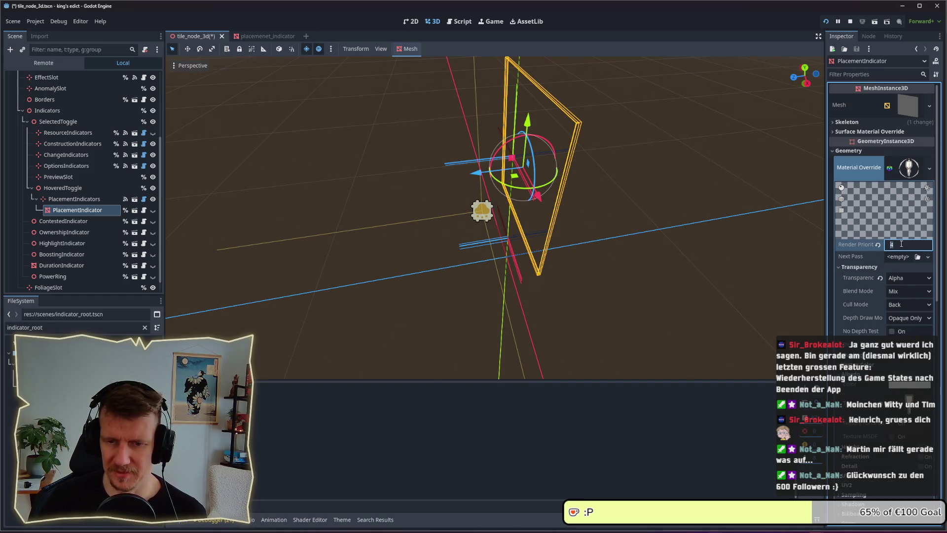
text(100)
- Preview unit placement next to the capital, then set Render Priority back to 4
key(alt+Tab)
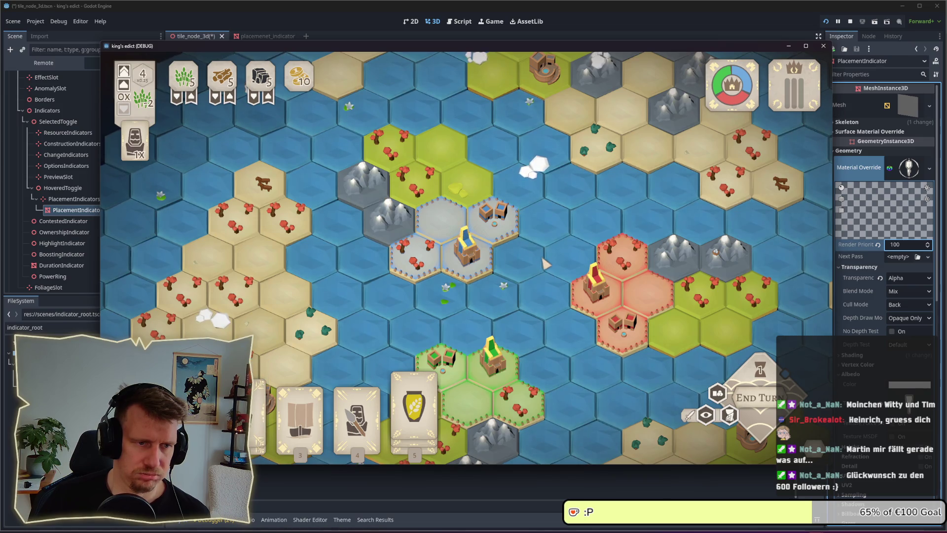
click(452, 274)
right_click(417, 233)
key(alt+Tab)
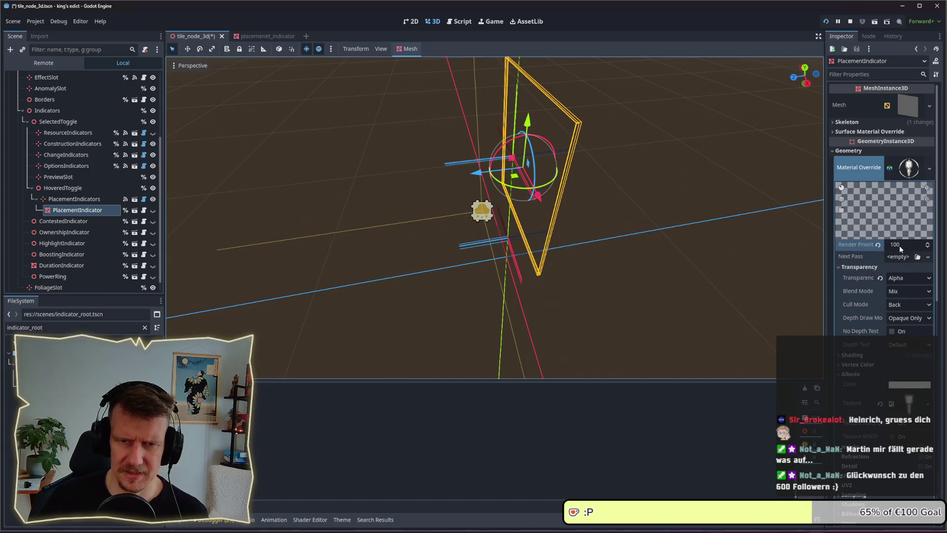
click(899, 245)
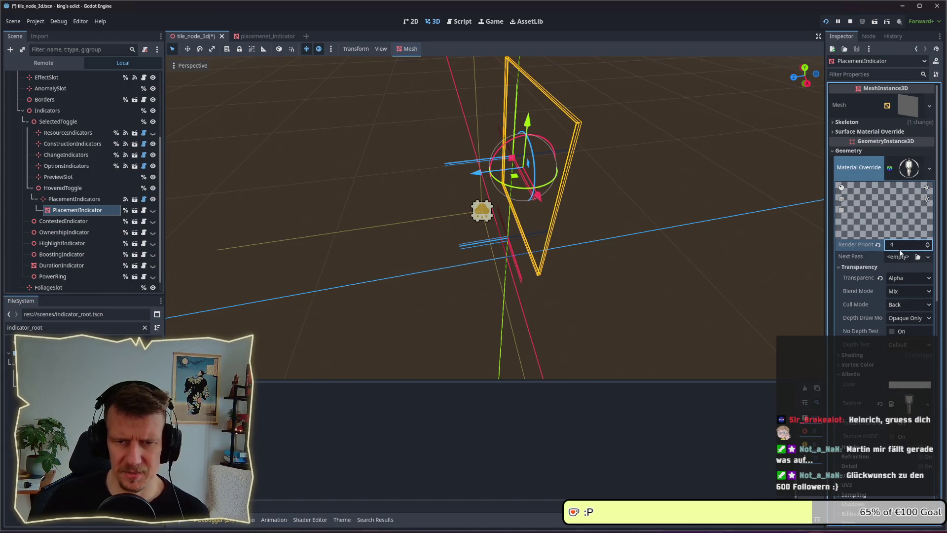
key(Return)
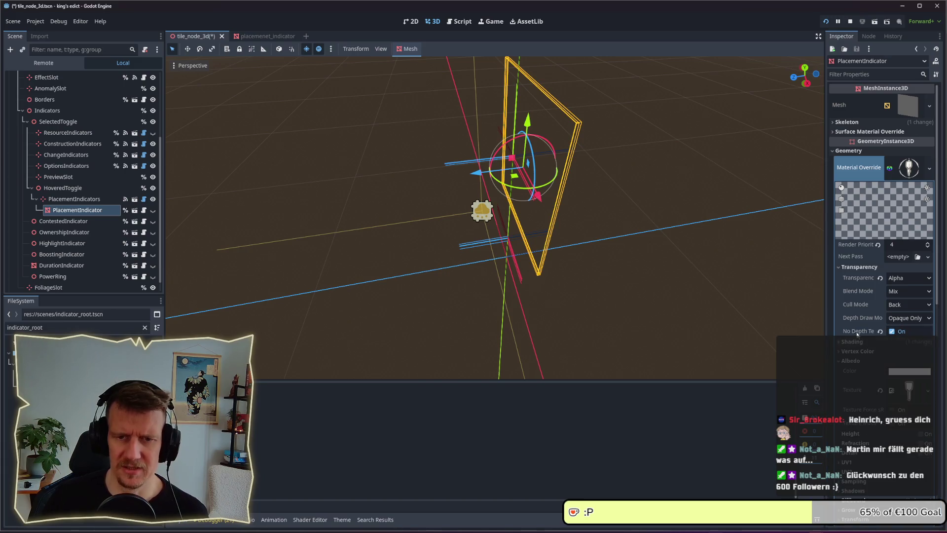
- Turn off No Depth Test, leaving the material's depth test at Default
key(alt+Tab)
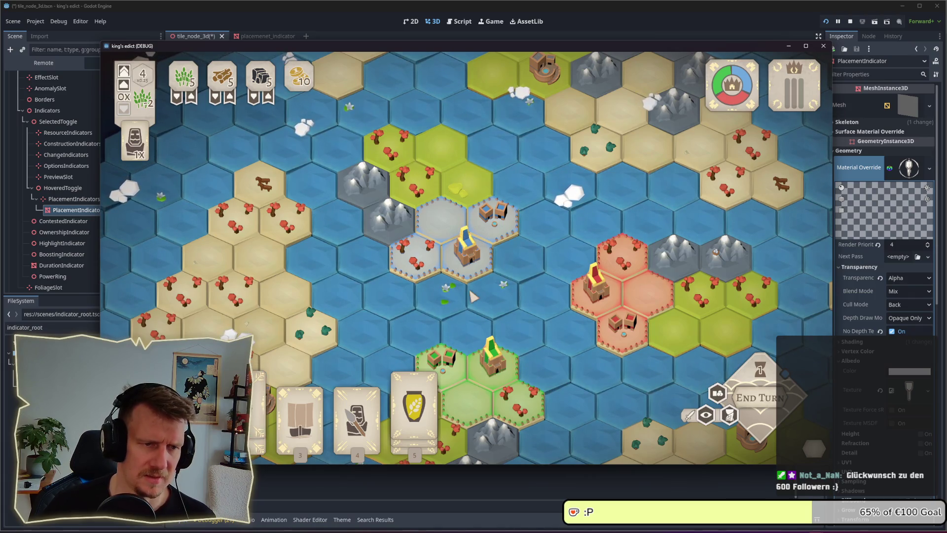
click(908, 333)
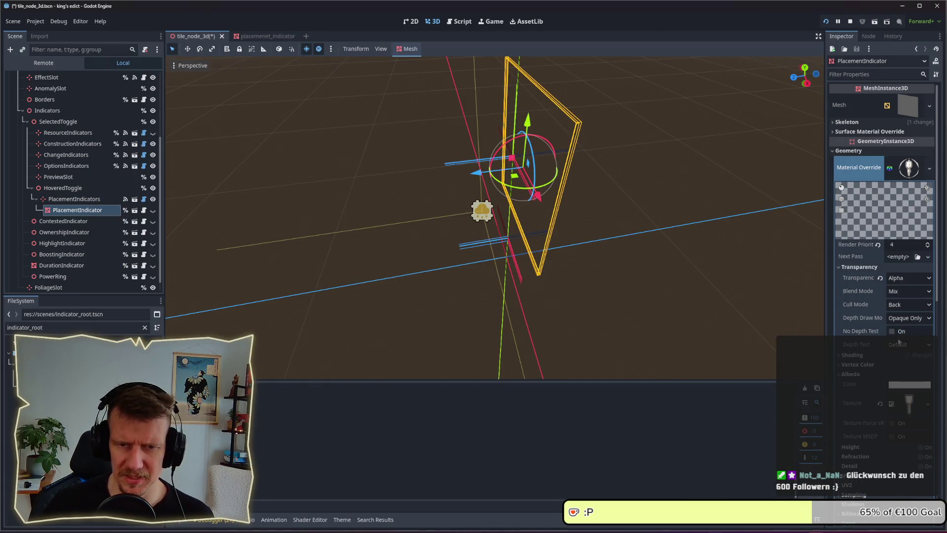
click(904, 345)
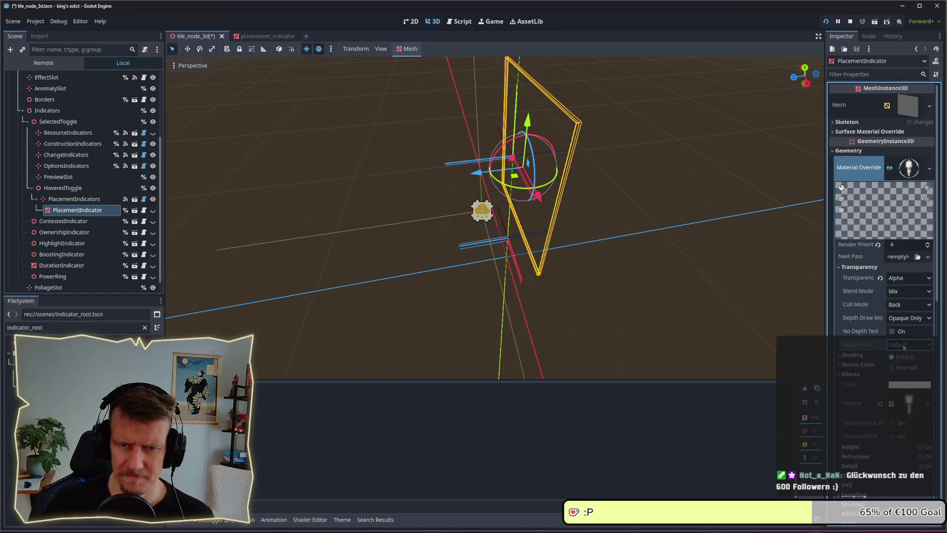
click(905, 357)
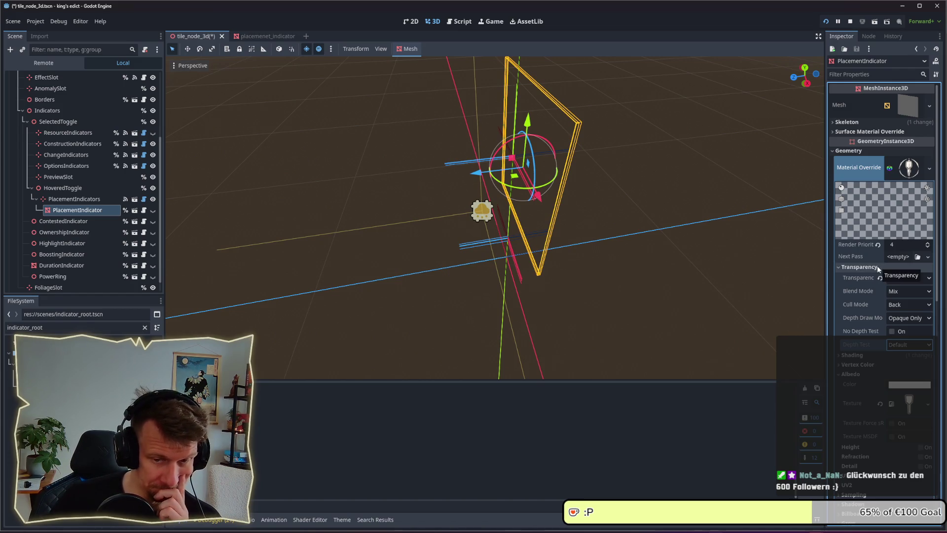
- Test Render Priority -1 with F5, then restore 4, save, and rerun the game
click(897, 246)
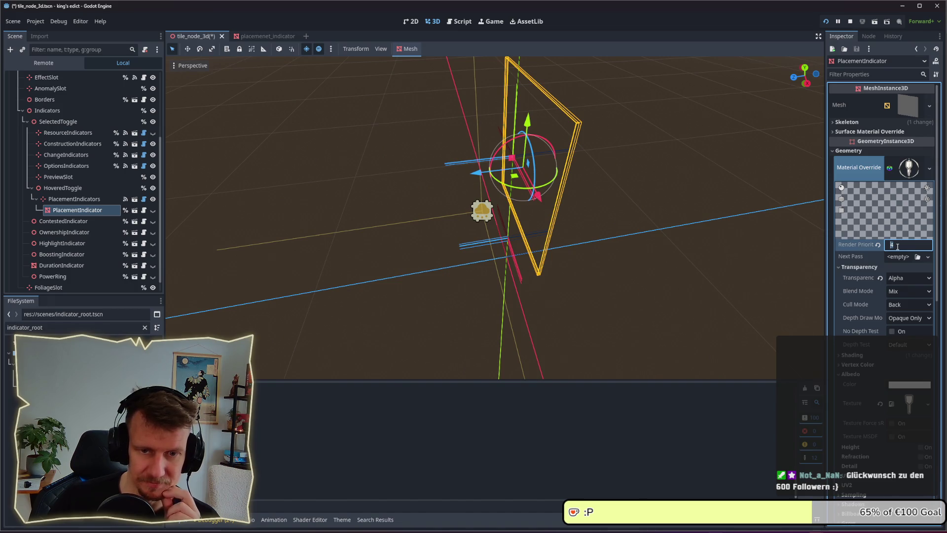
text(-1)
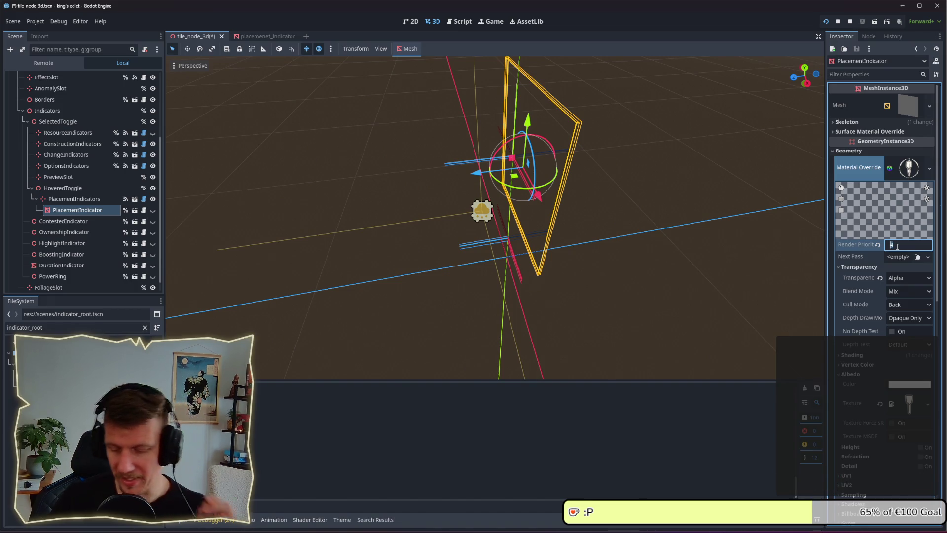
key(F5)
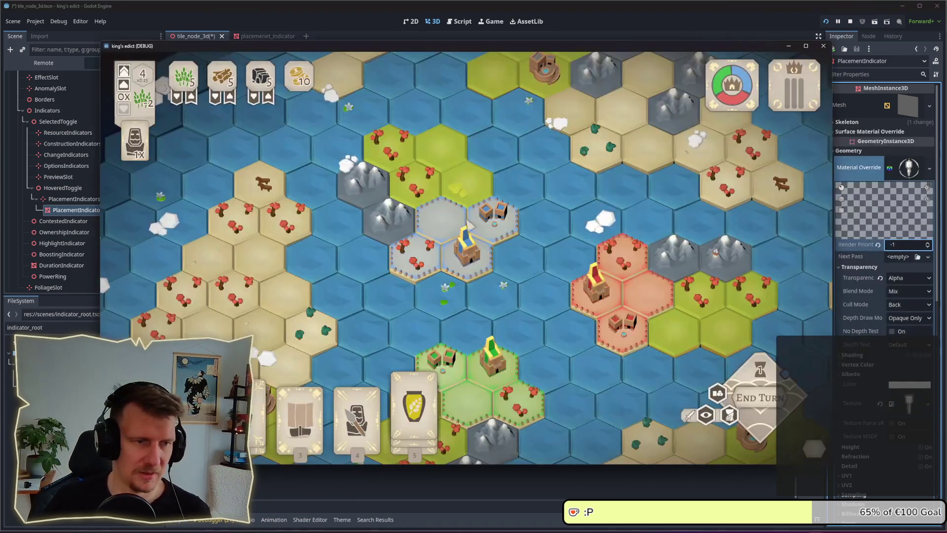
click(897, 244)
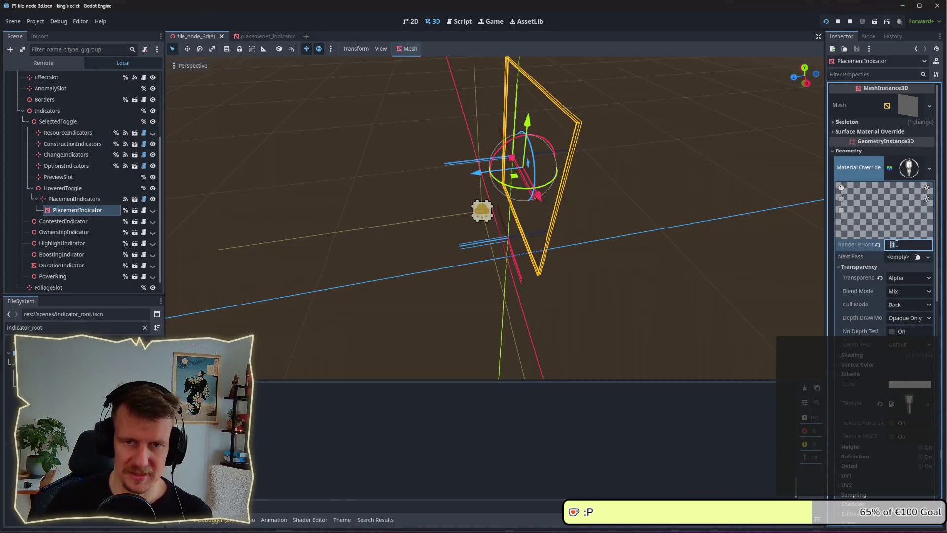
text(4)
key(ctrl+s)
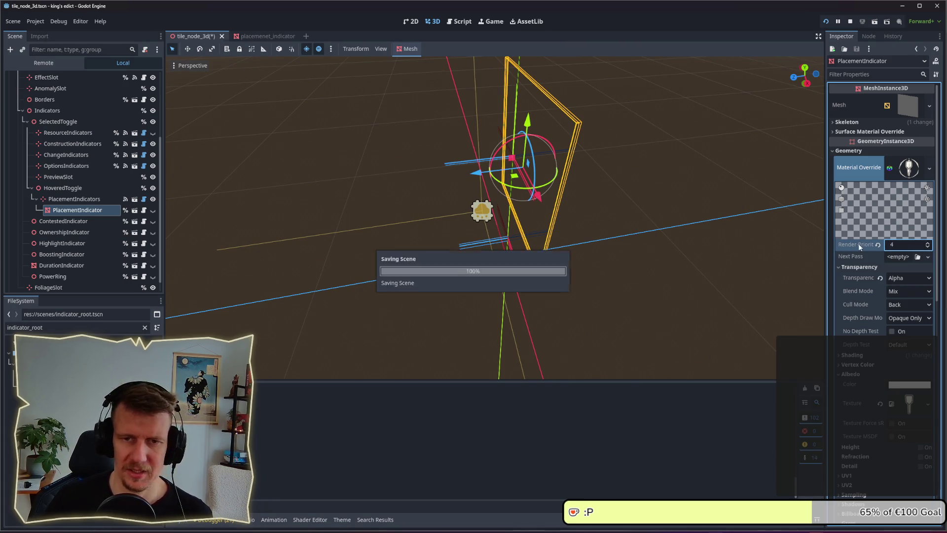
key(F5)
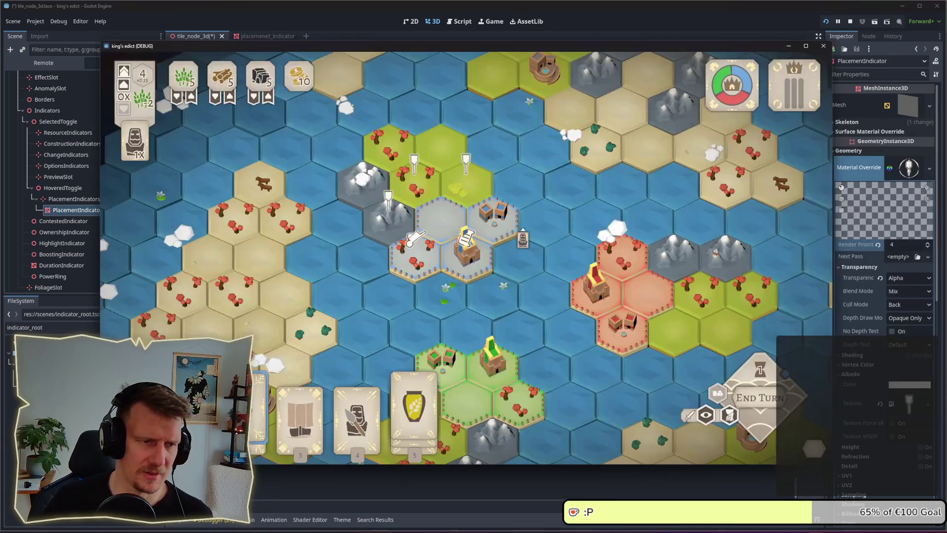
- Try moving the indicator with the gizmo, undo it, and select PlacementIndicators
key(alt+Tab)
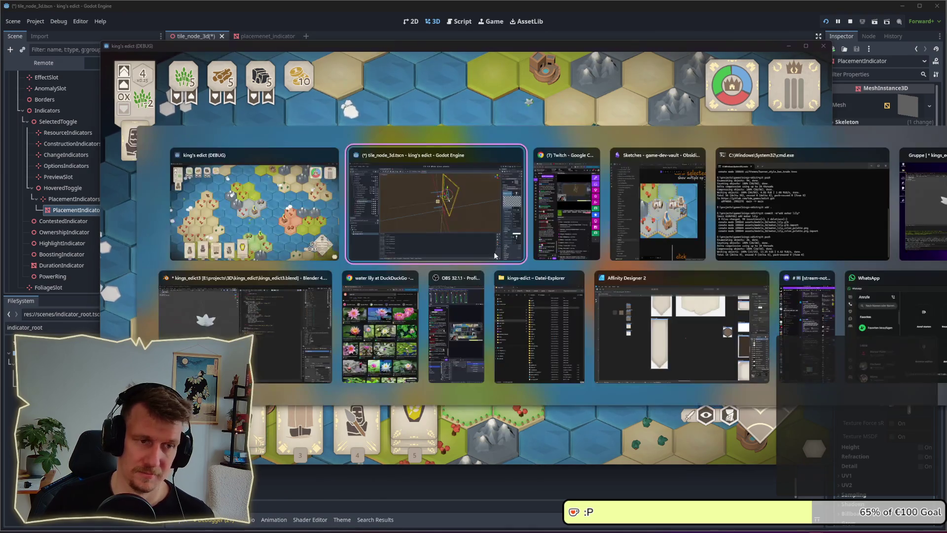
drag(543, 209, 552, 252)
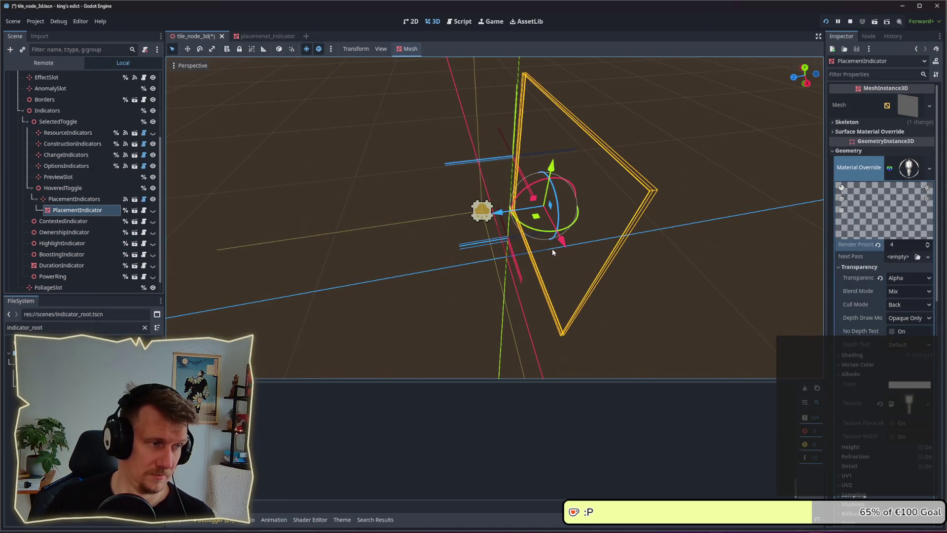
key(ctrl+z)
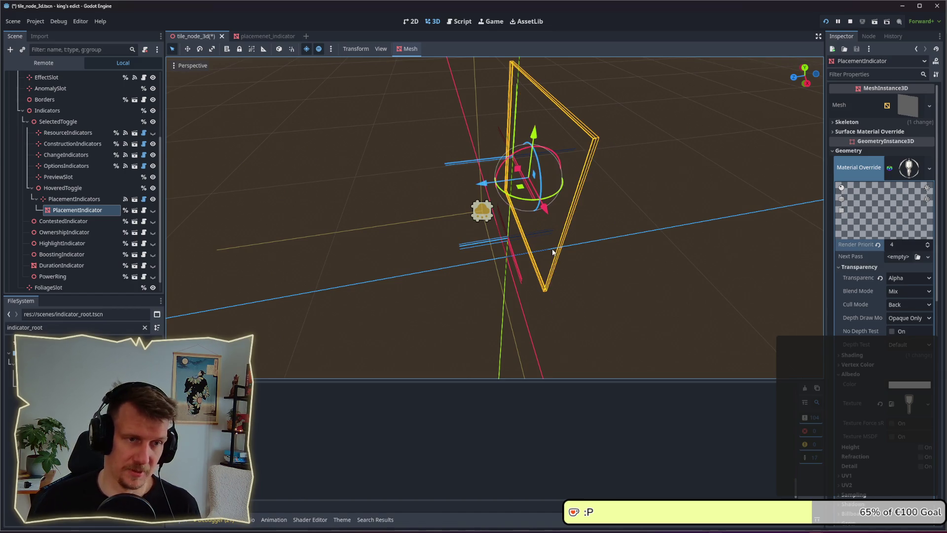
key(ctrl+z)
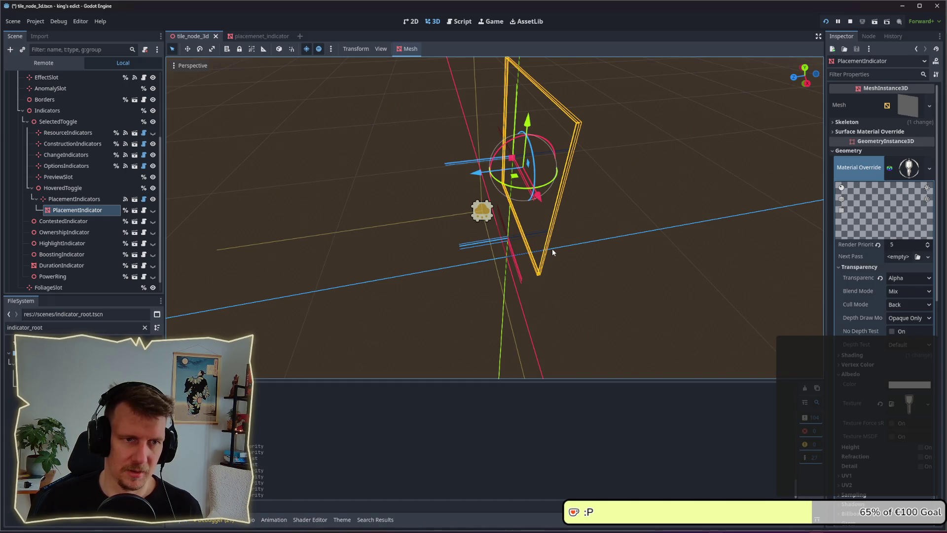
key(ctrl+z)
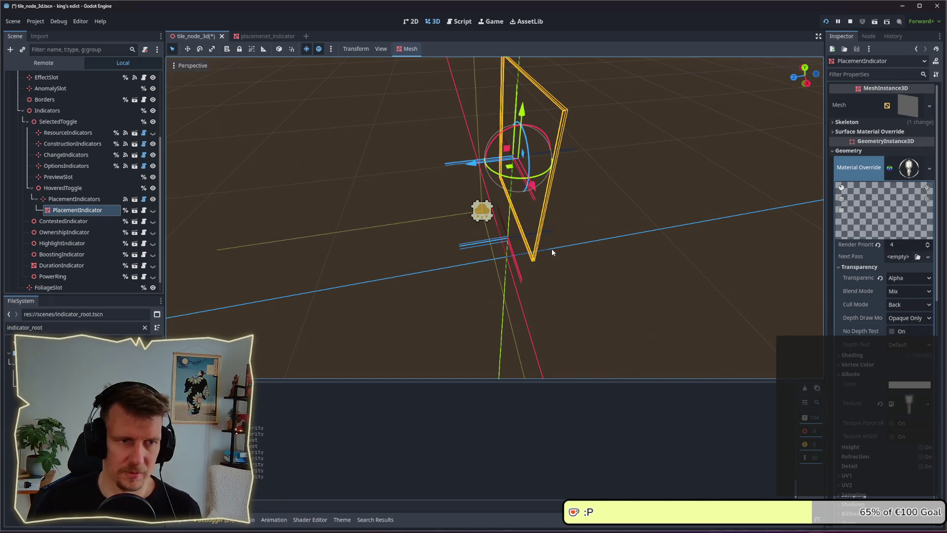
click(65, 200)
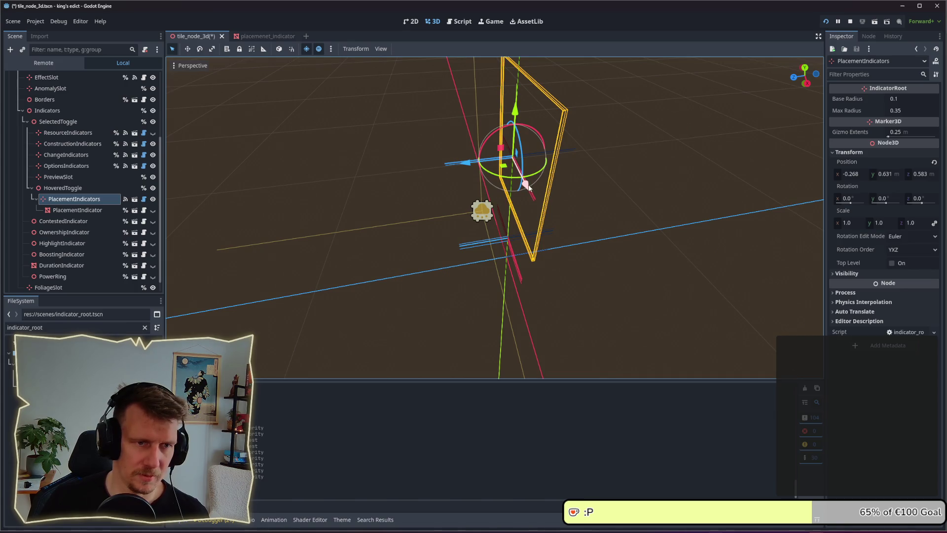
- Shift PlacementIndicators to x -0.216, then x -0.165, z 0.622, checking the game
drag(527, 186, 534, 194)
key(ctrl+s)
key(alt+Tab)
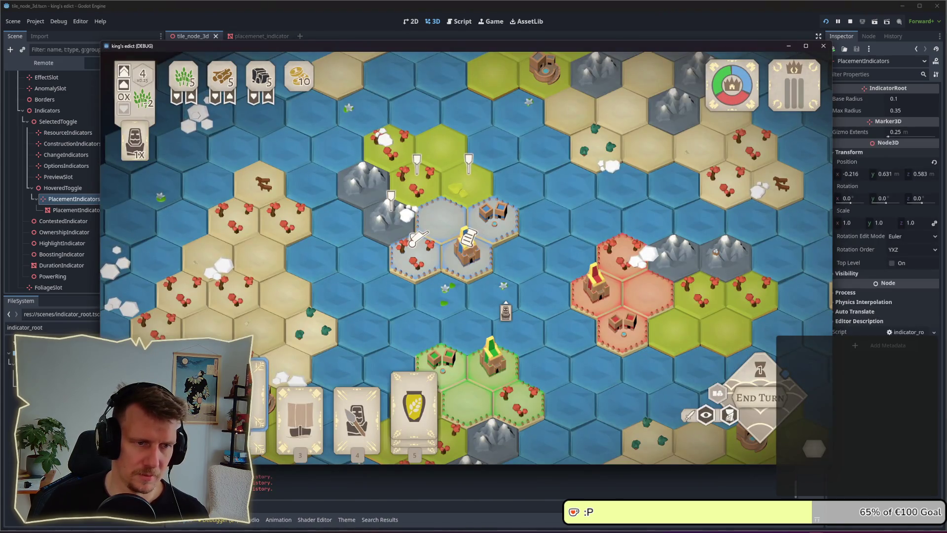
key(alt+Tab)
mouse_move(526, 196)
mouse_down()
mouse_move(463, 183)
mouse_move(471, 185)
mouse_up()
key(alt+Tab)
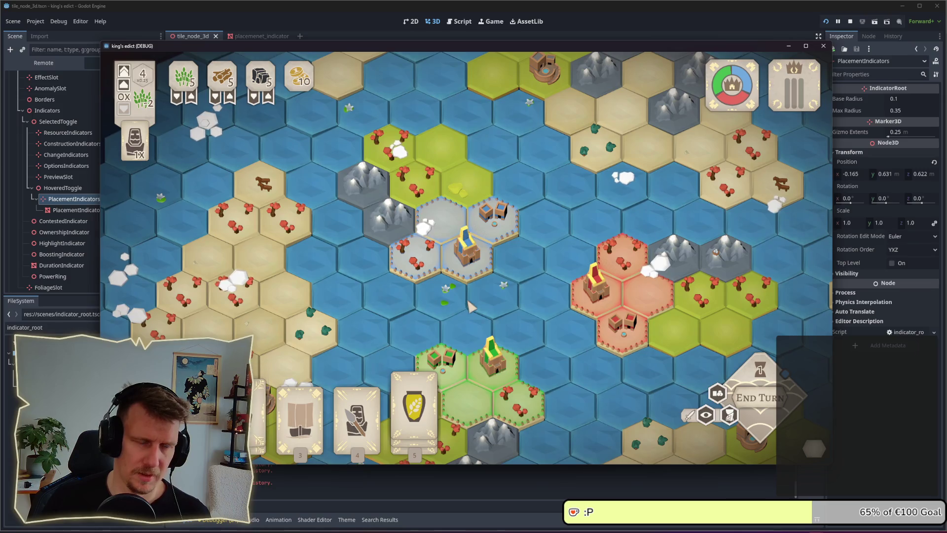
key(alt+Tab)
- Nudge PlacementIndicators to x -0.156, z 0.67, then z 0.698, saving and checking
drag(472, 184, 450, 184)
drag(505, 207, 507, 209)
key(ctrl+s)
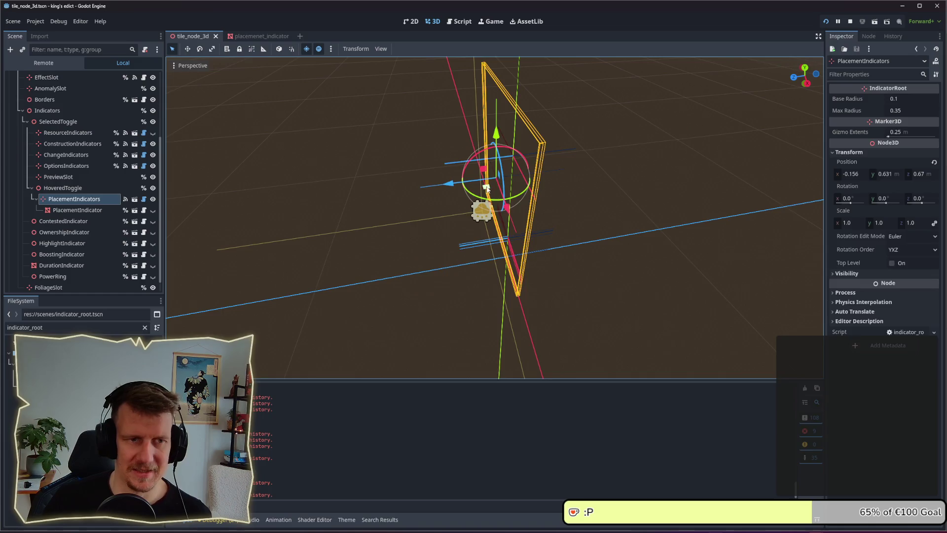
key(alt+Tab)
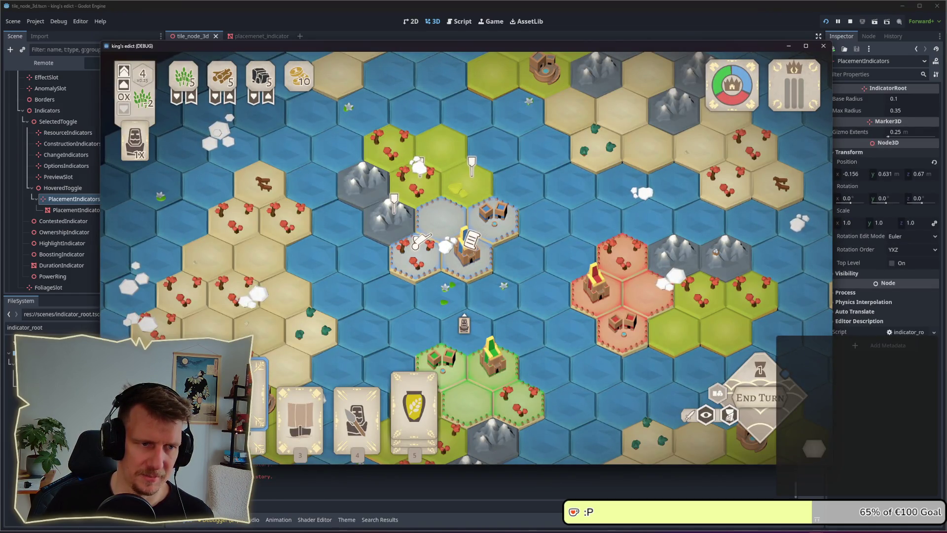
key(alt+Tab)
mouse_move(447, 184)
mouse_down()
mouse_move(425, 193)
mouse_move(446, 187)
mouse_up()
key(alt+Tab)
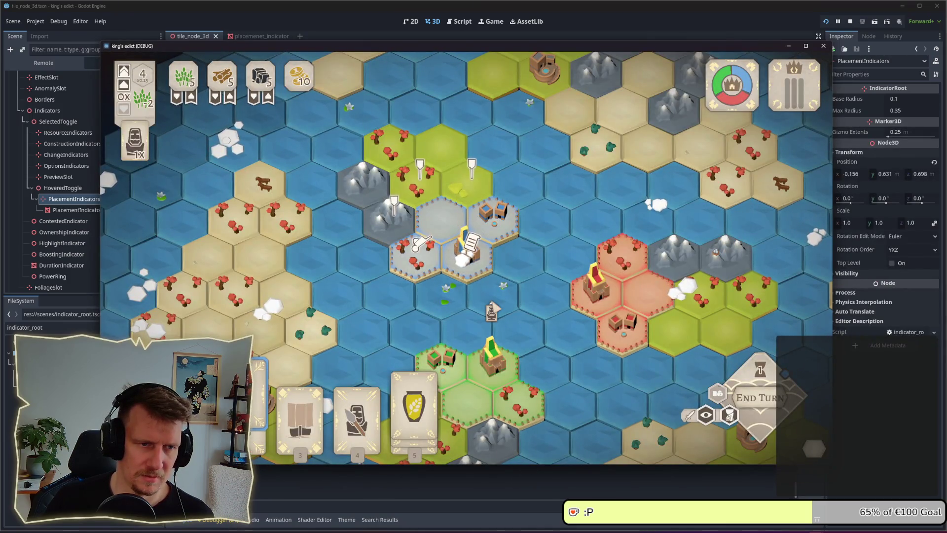
key(alt+Tab)
- Move PlacementIndicators to x -0.199, z 0.764, save, and place a spearman in-game
mouse_move(456, 208)
mouse_down()
mouse_move(433, 186)
mouse_move(436, 198)
mouse_up()
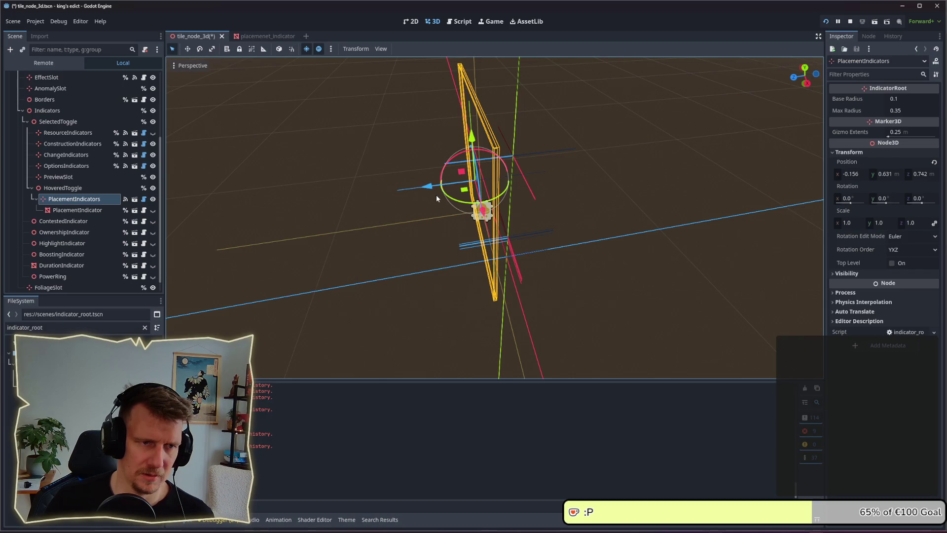
key(ctrl+s)
key(alt+Tab)
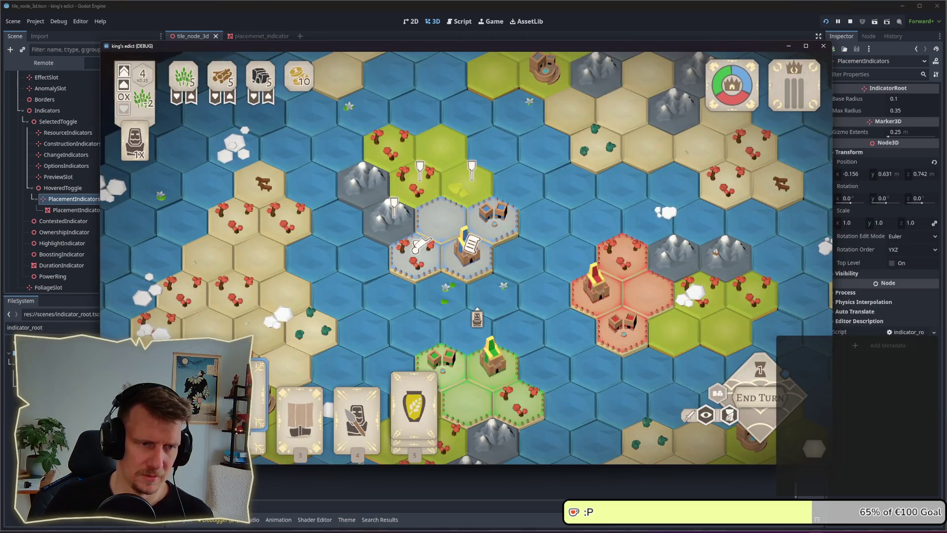
key(alt+Tab)
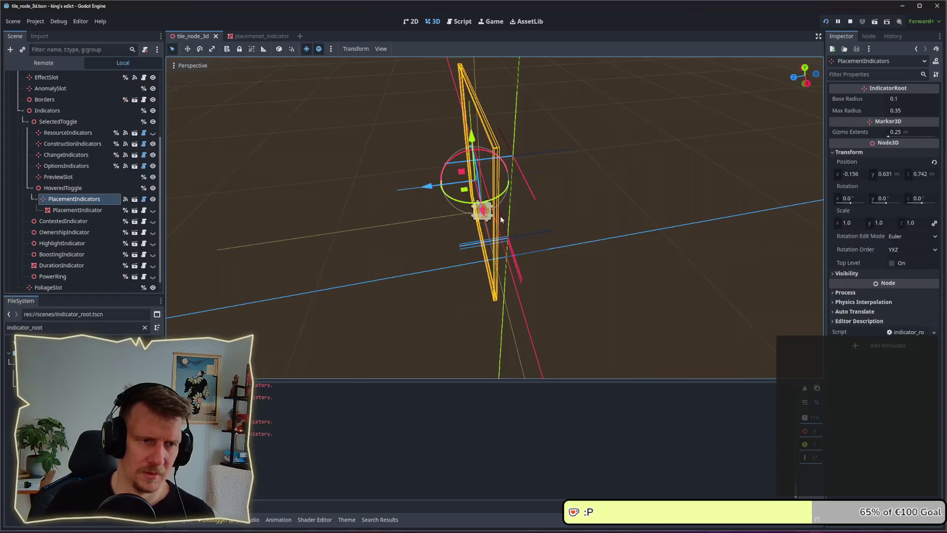
drag(482, 212, 420, 182)
key(ctrl+s)
key(alt+Tab)
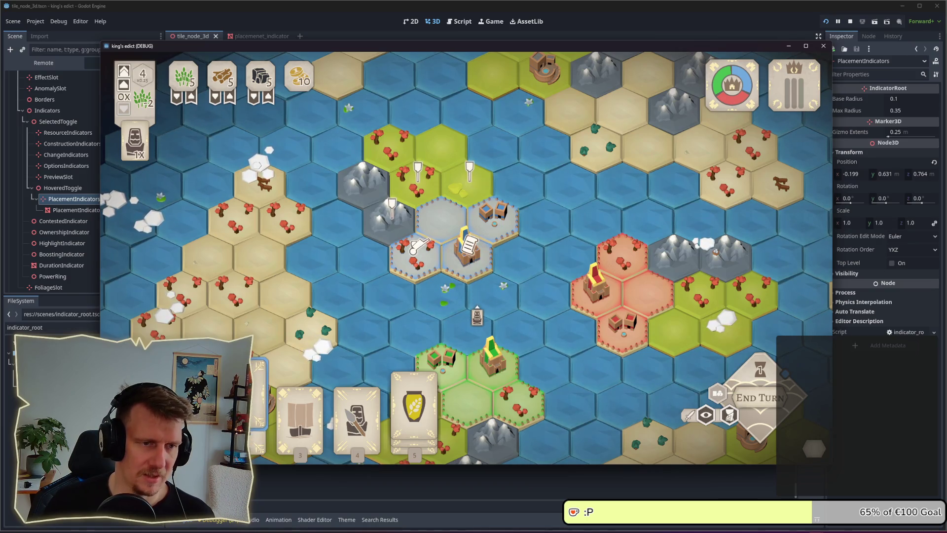
key(4)
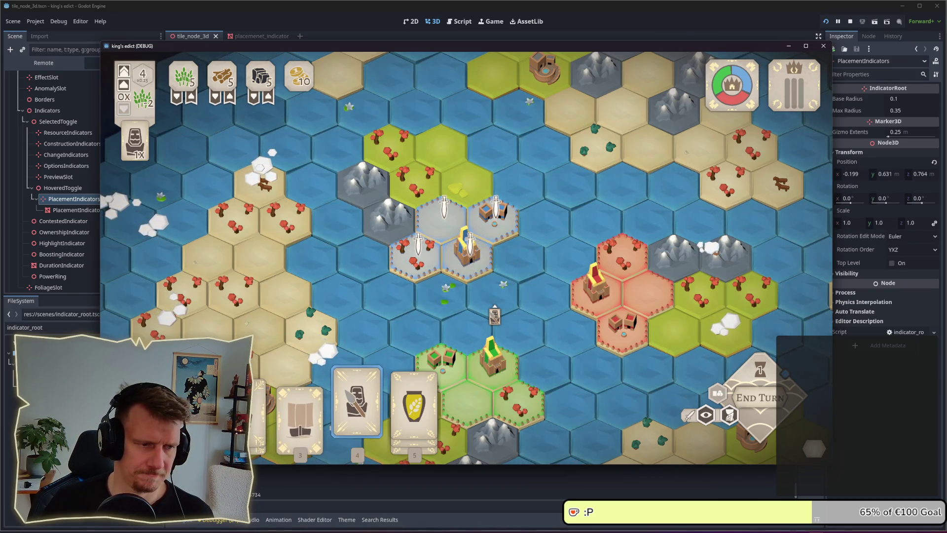
click(494, 214)
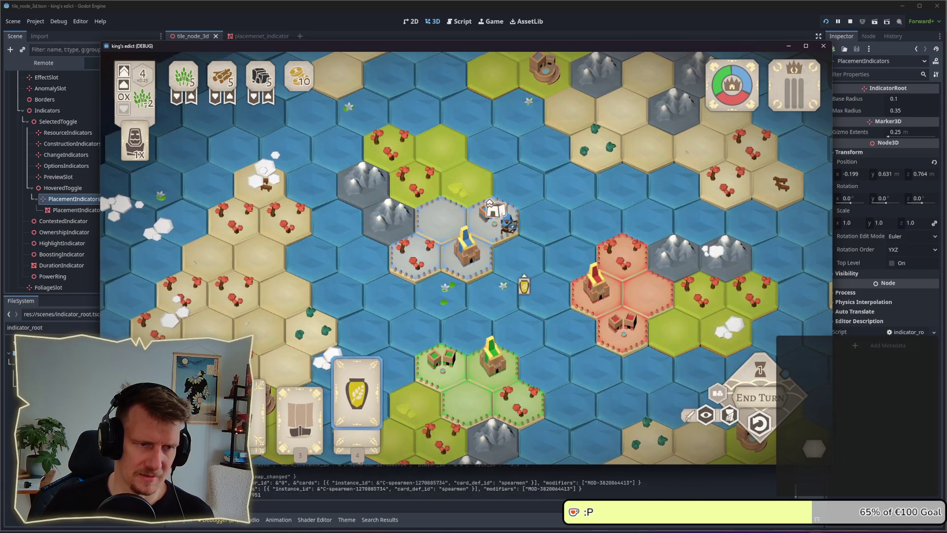
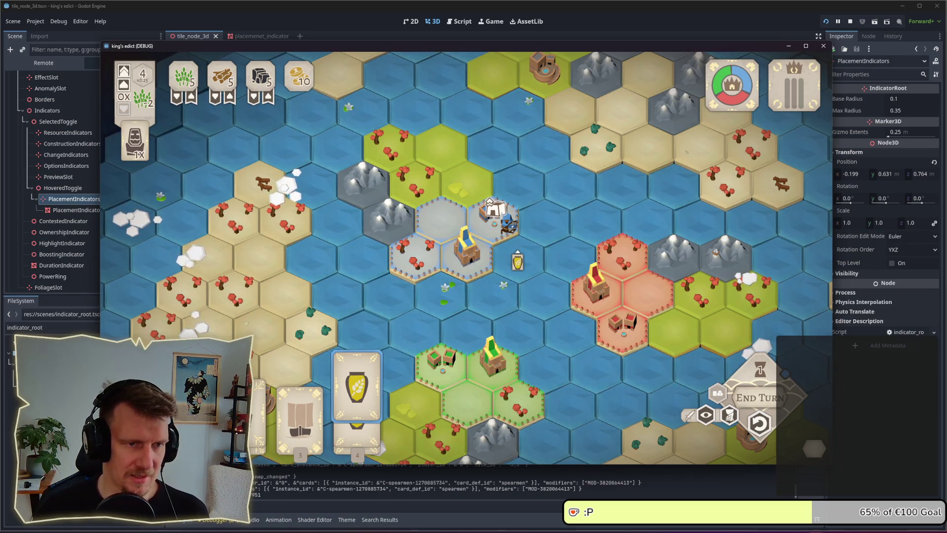
- Deselect the raised card in the game, then return to Godot and open indicator_root.gd from PlacementIndicators
right_click(493, 217)
key(alt+Tab)
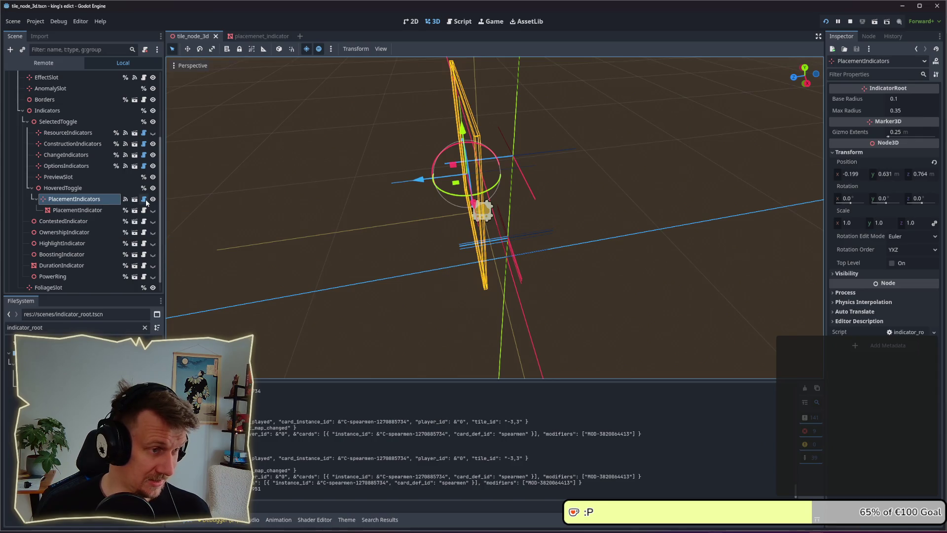
click(144, 199)
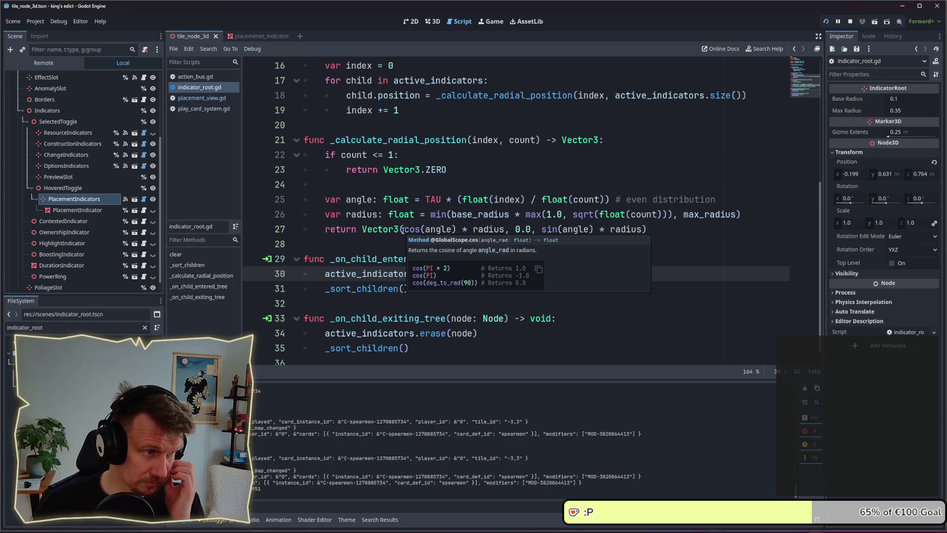
scroll(399, 218, down, 1)
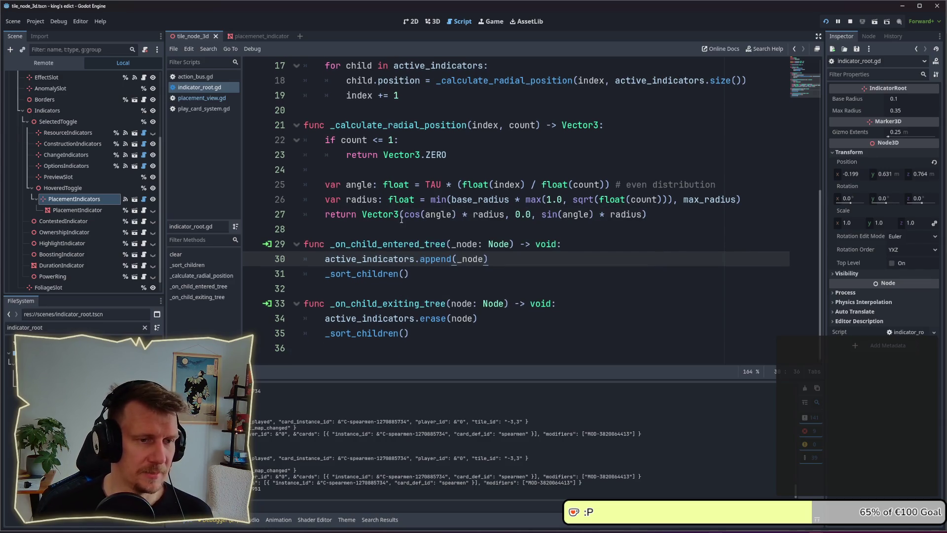
click(75, 200)
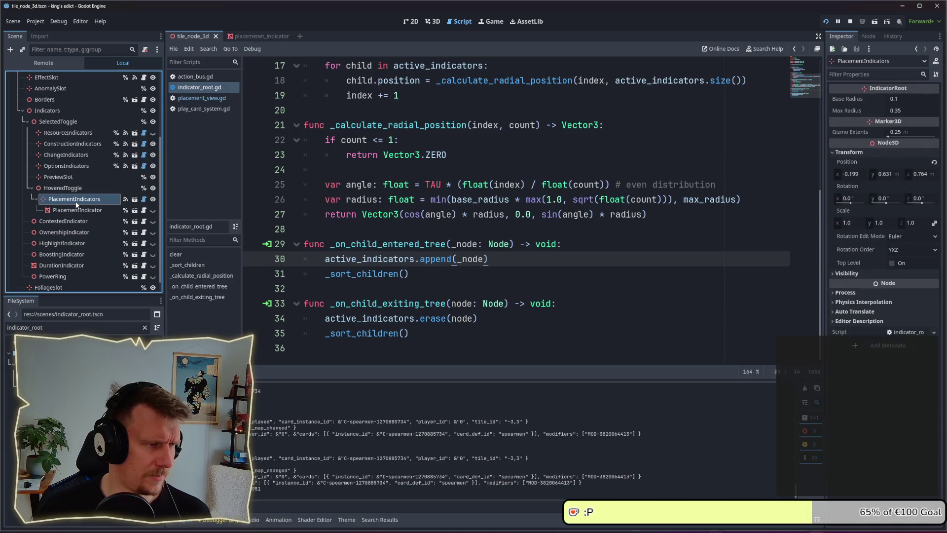
mouse_move(437, 253)
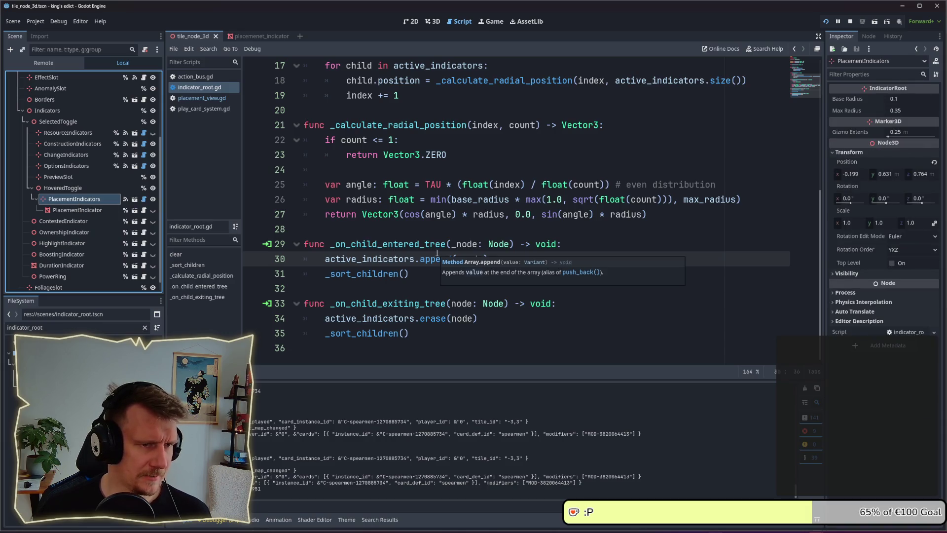
scroll(437, 251, up, 5)
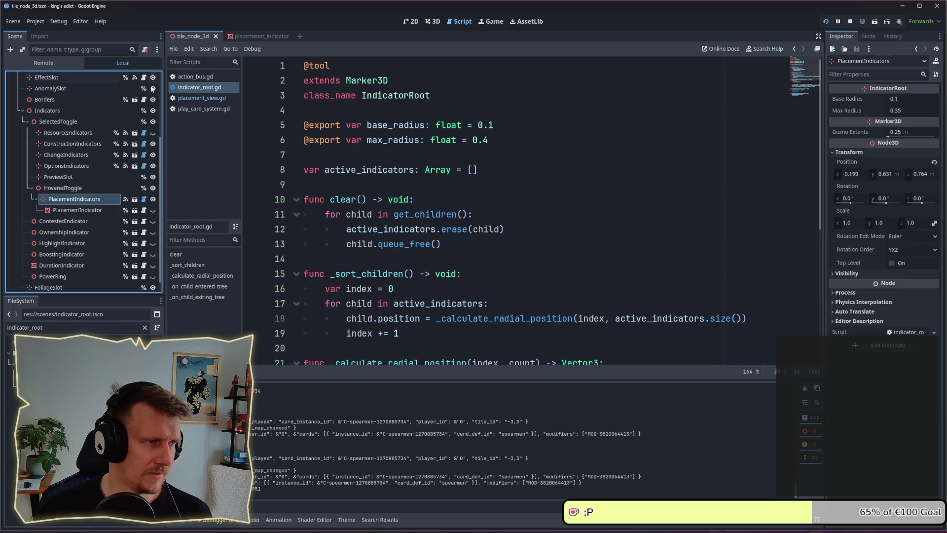
- In placement_view.gd, insert node.reset_placement_indicators() above the modifier loop and save
click(196, 98)
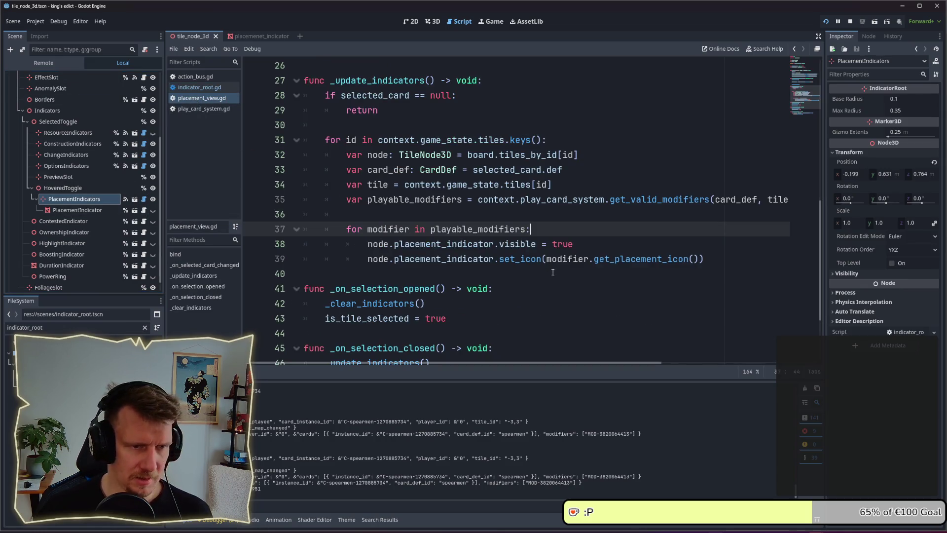
key(Down)
key(End)
drag(707, 260, 512, 261)
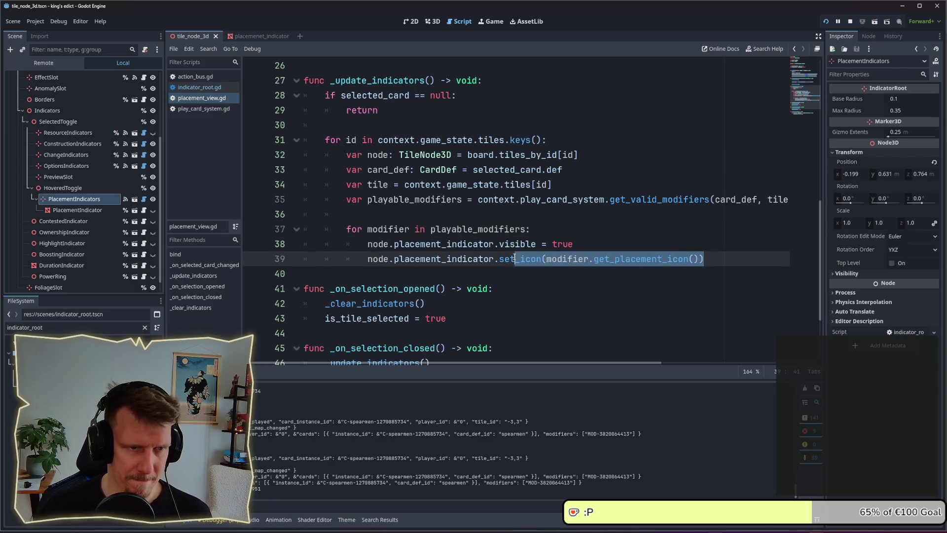
click(486, 214)
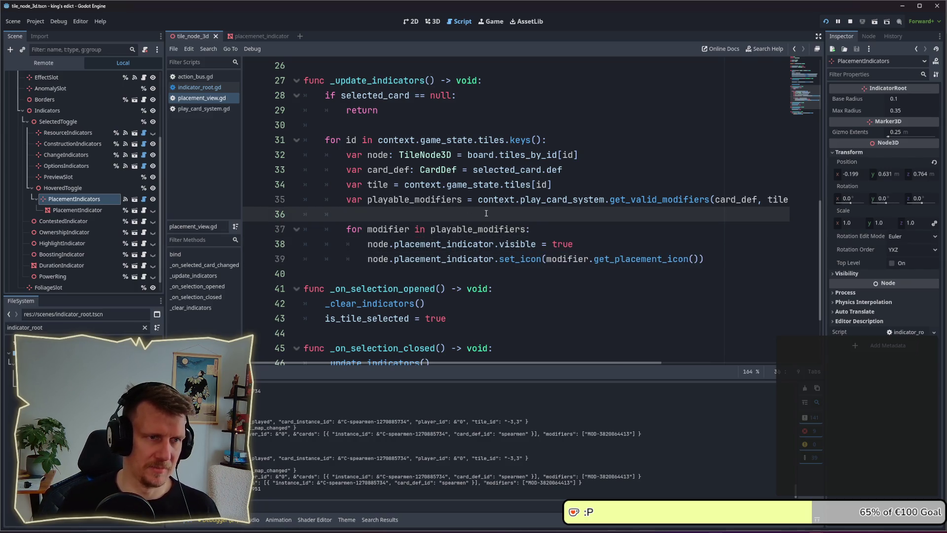
key(Return)
key(Return)
key(Up)
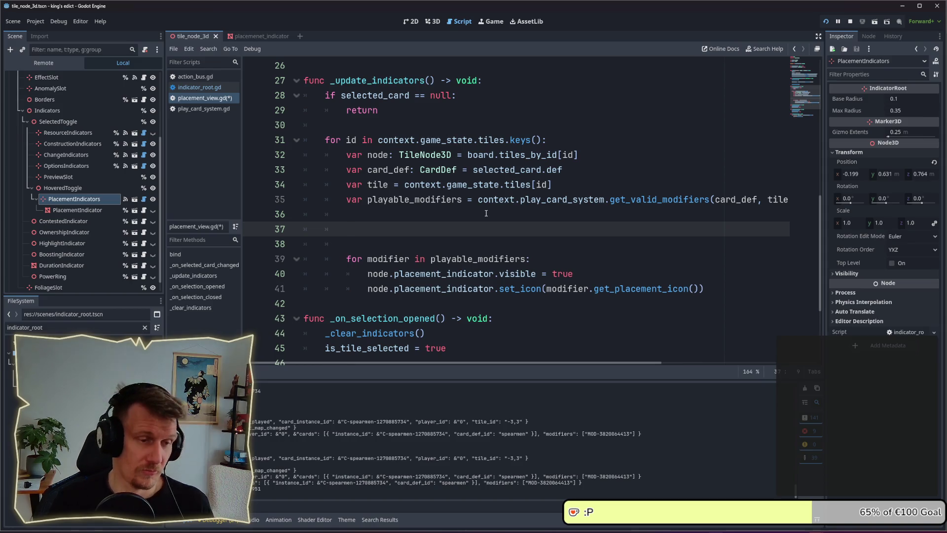
text(node.)
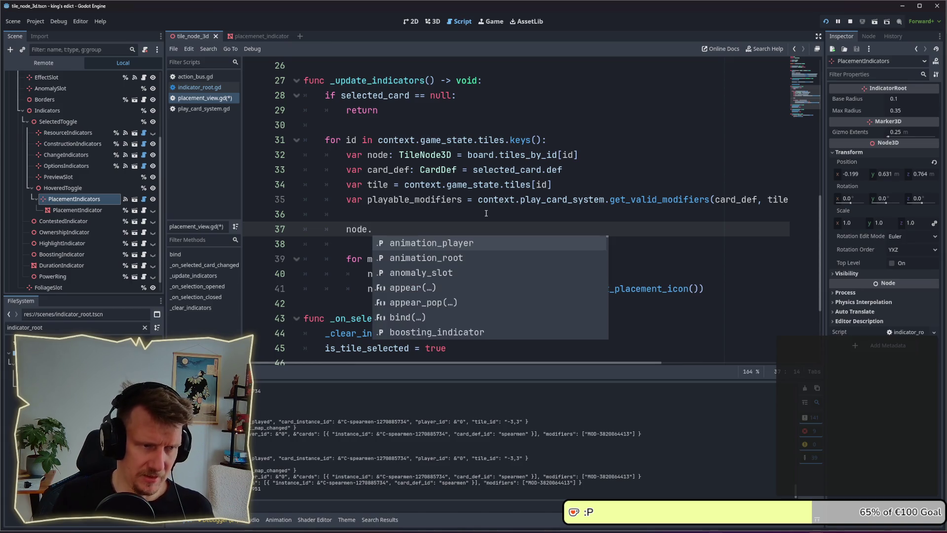
text(reset_)
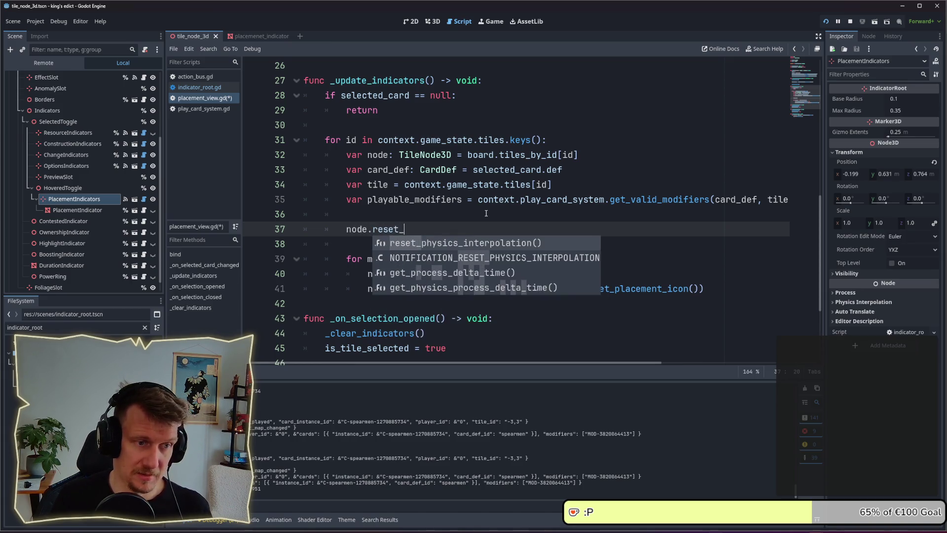
text(placement)
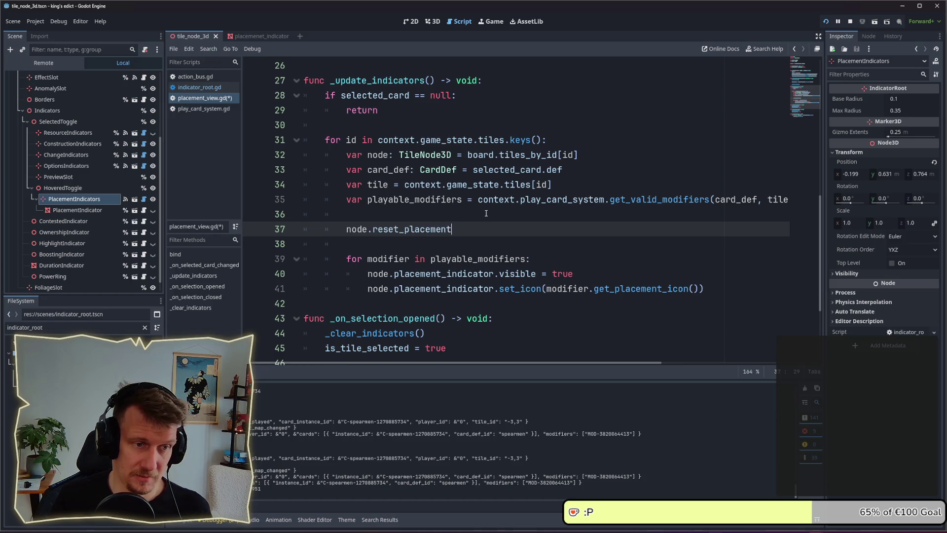
text(_indicator)
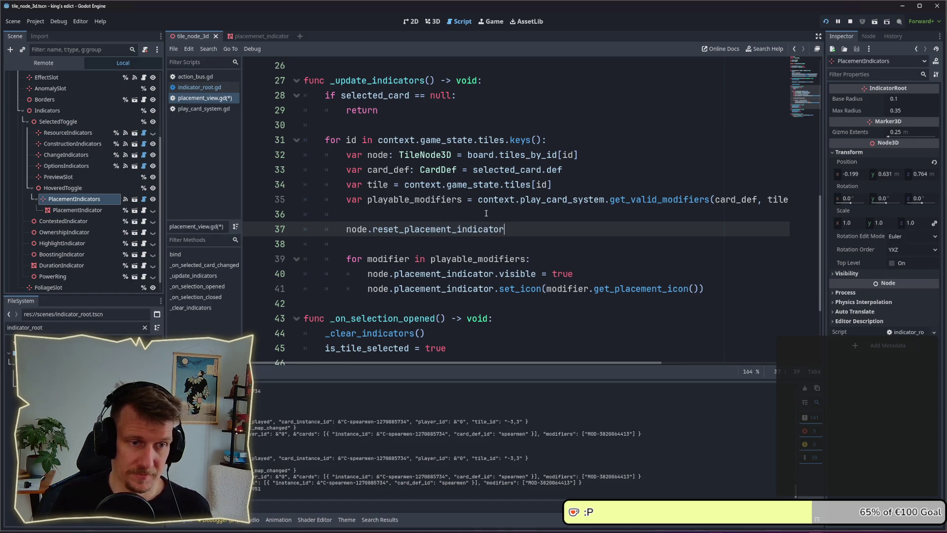
text(s())
key(ctrl+s)
key(Down)
key(Down)
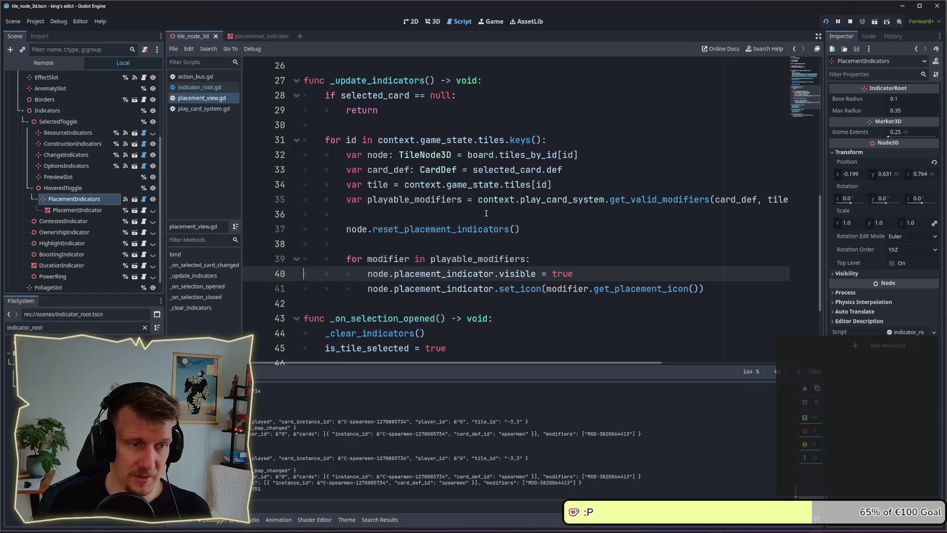
- Inside the loop, call node.add_placement_indicator(modifier.get_placement_incon()) and delete the old visibility and icon lines
key(Return)
text(node.add_p)
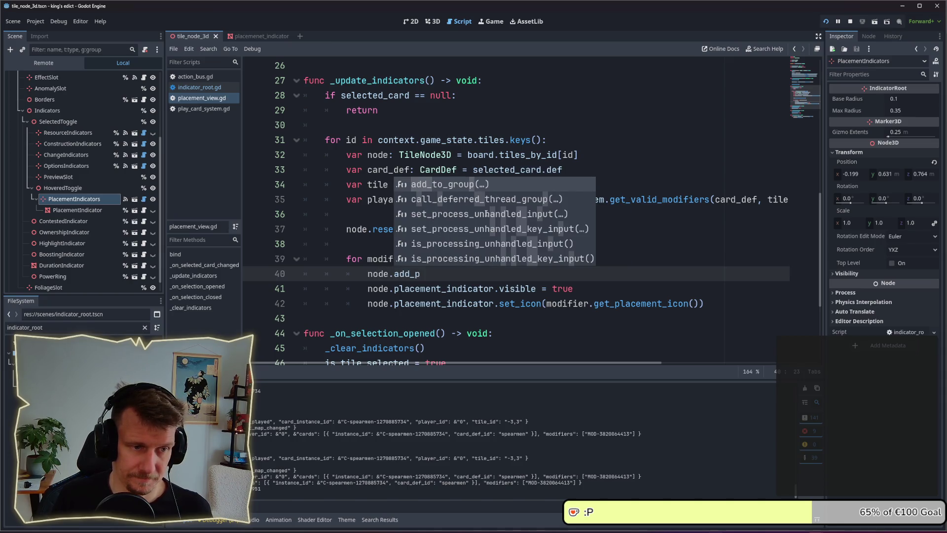
text(lacement_indicator)
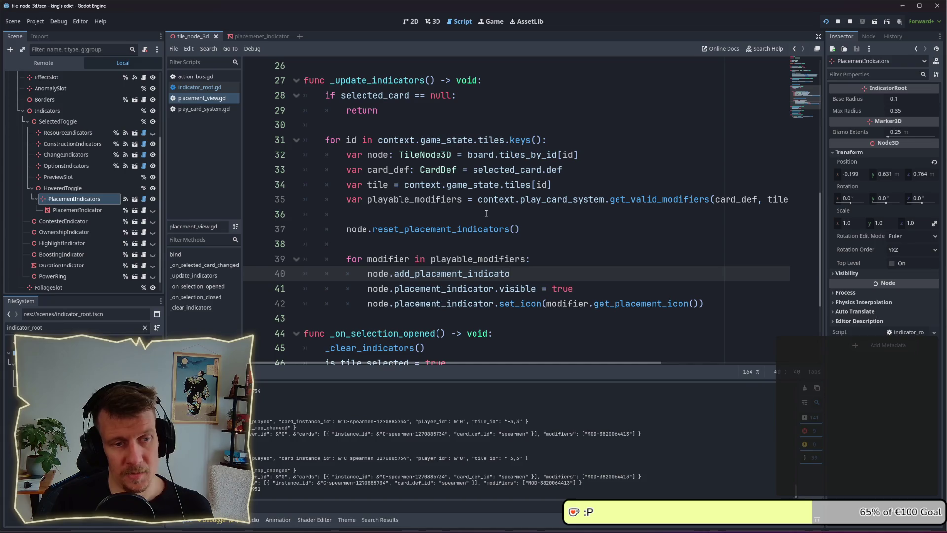
text(())
text(modifier)
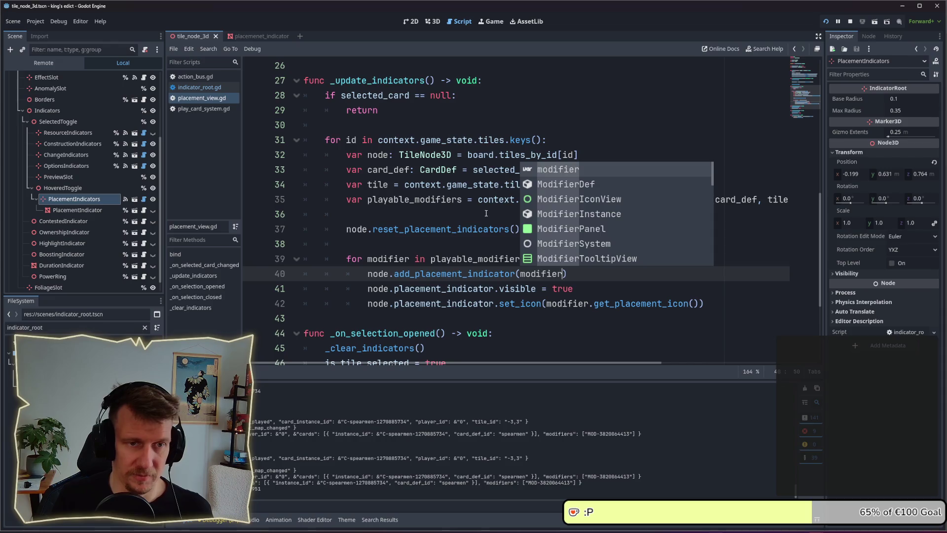
text(.get_placement_incon())
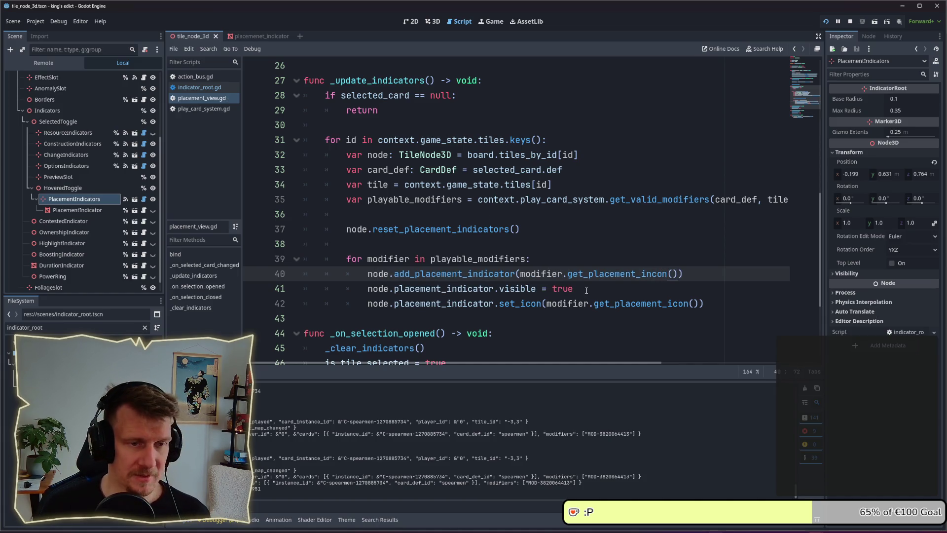
drag(711, 302, 334, 292)
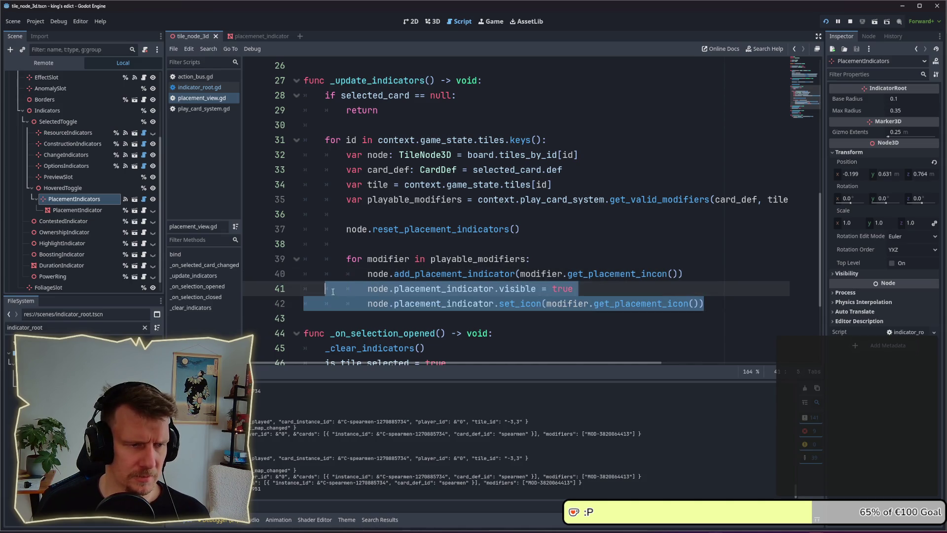
key(BackSpace)
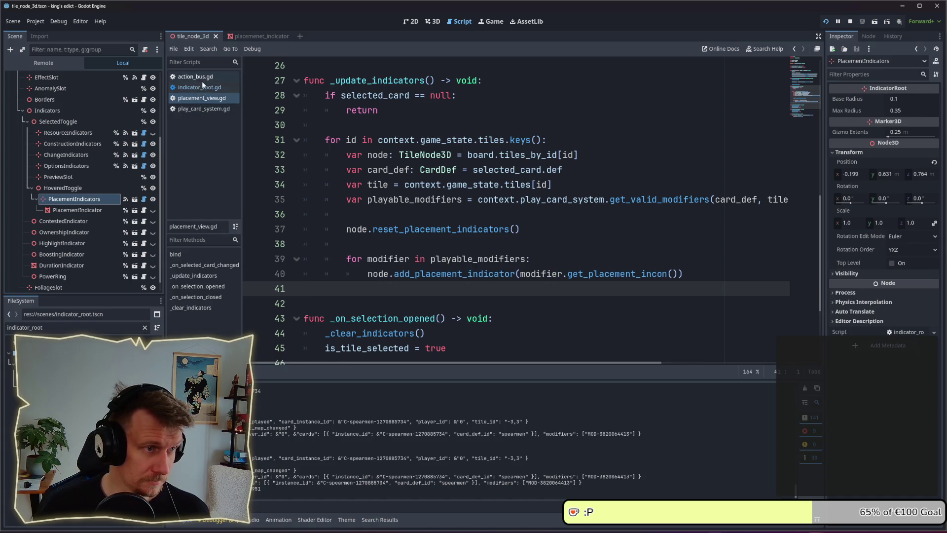
double_click(50, 331)
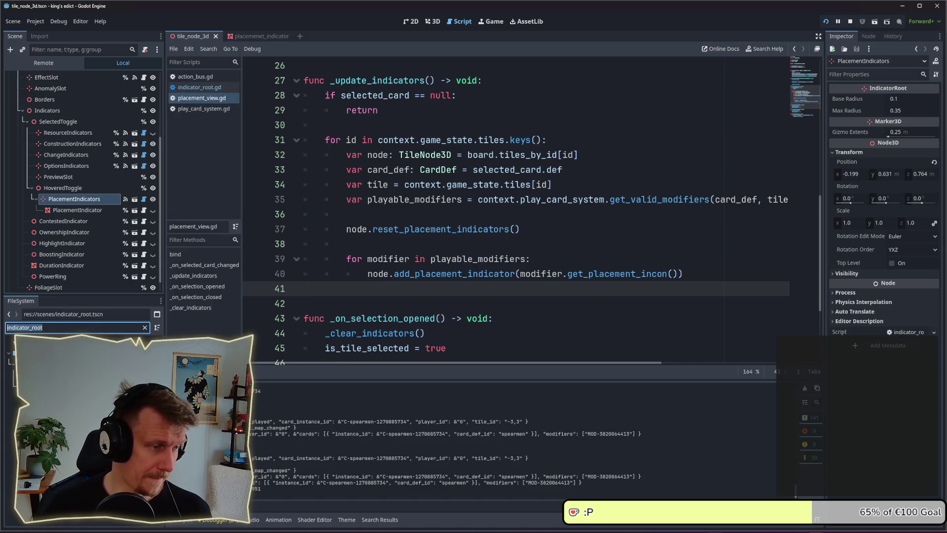
text(tile_node)
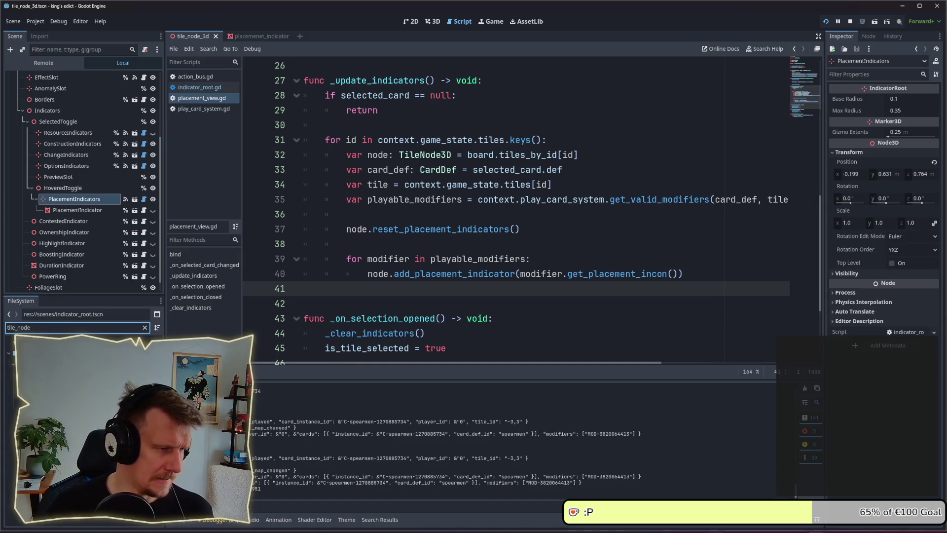
key(Down)
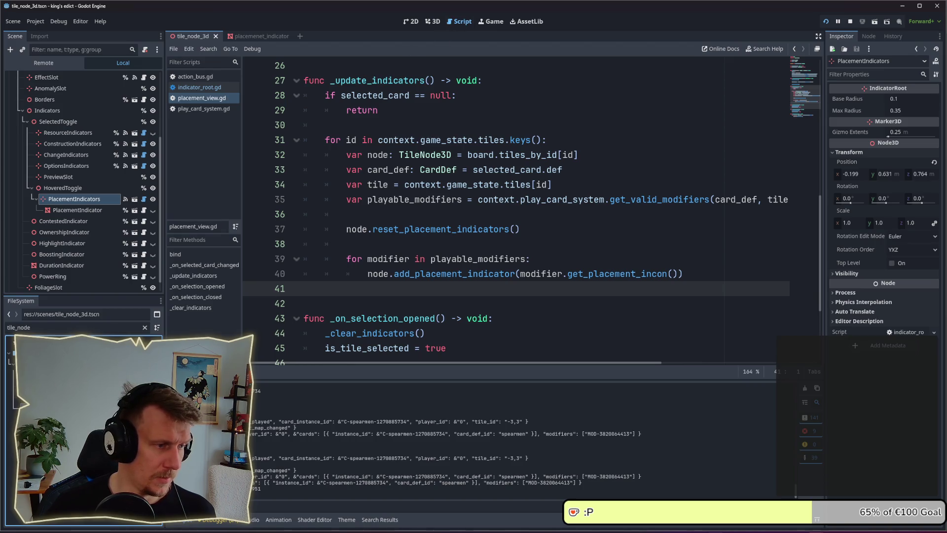
key(Return)
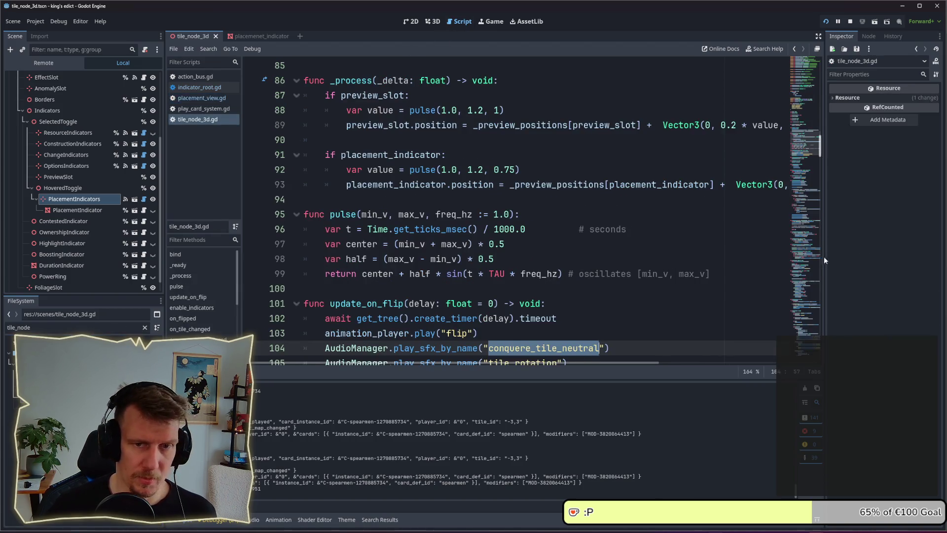
scroll(509, 246, down, 10)
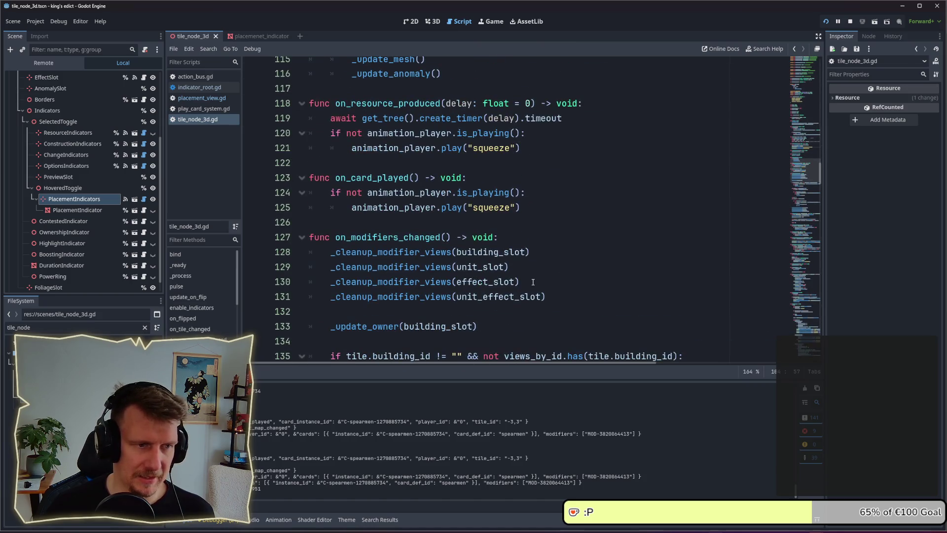
scroll(523, 286, up, 17)
scroll(533, 282, down, 20)
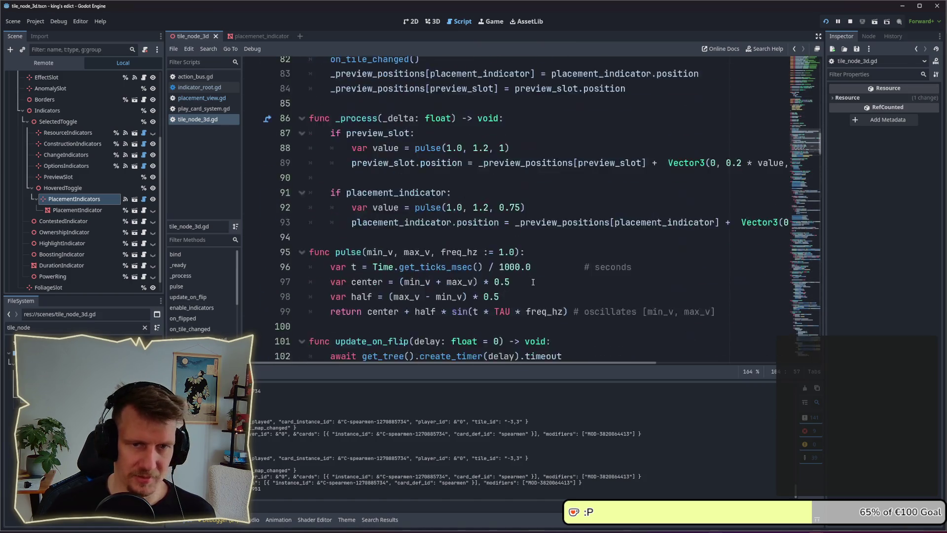
scroll(533, 282, down, 20)
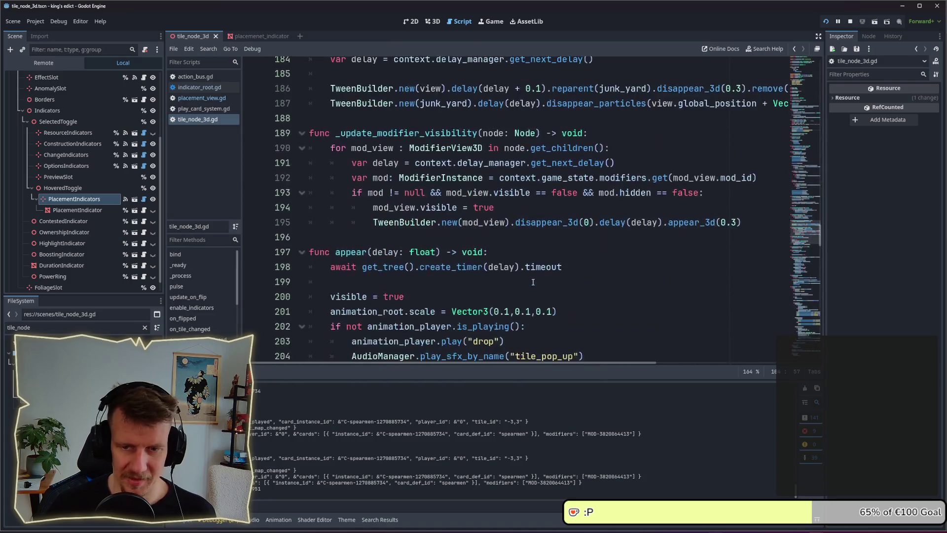
scroll(533, 282, down, 20)
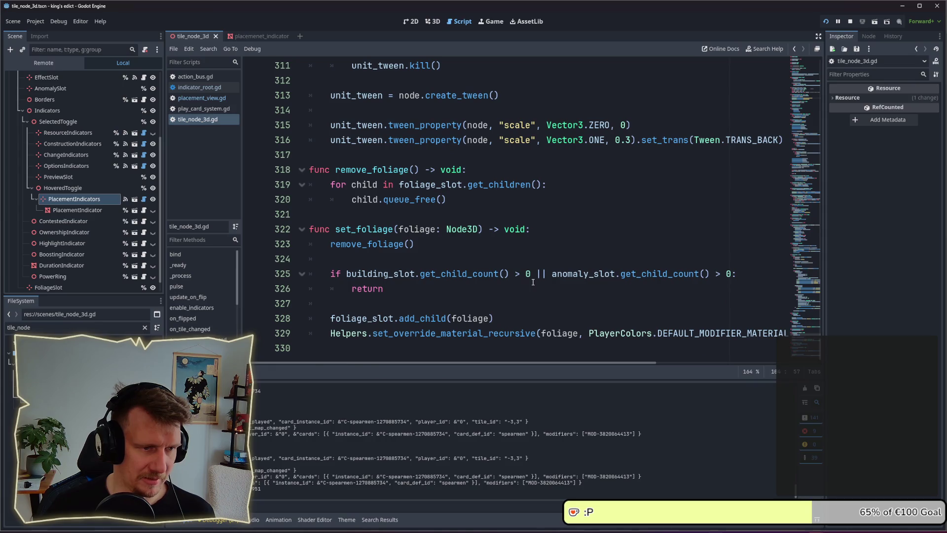
scroll(532, 282, up, 15)
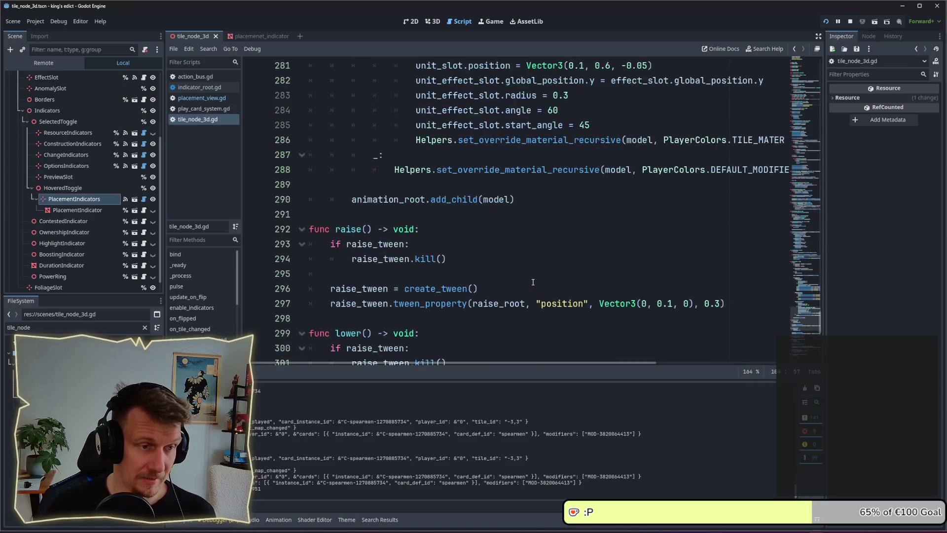
scroll(533, 283, up, 16)
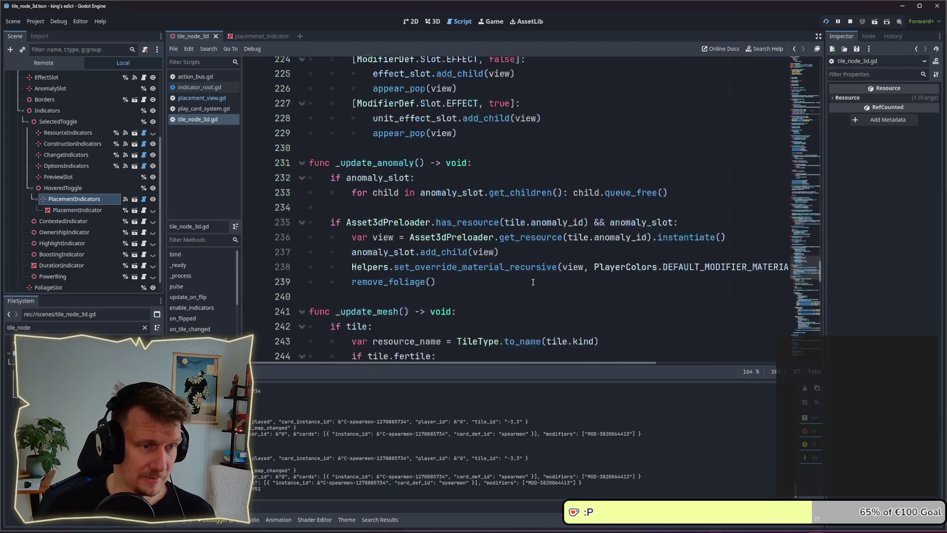
scroll(532, 283, up, 5)
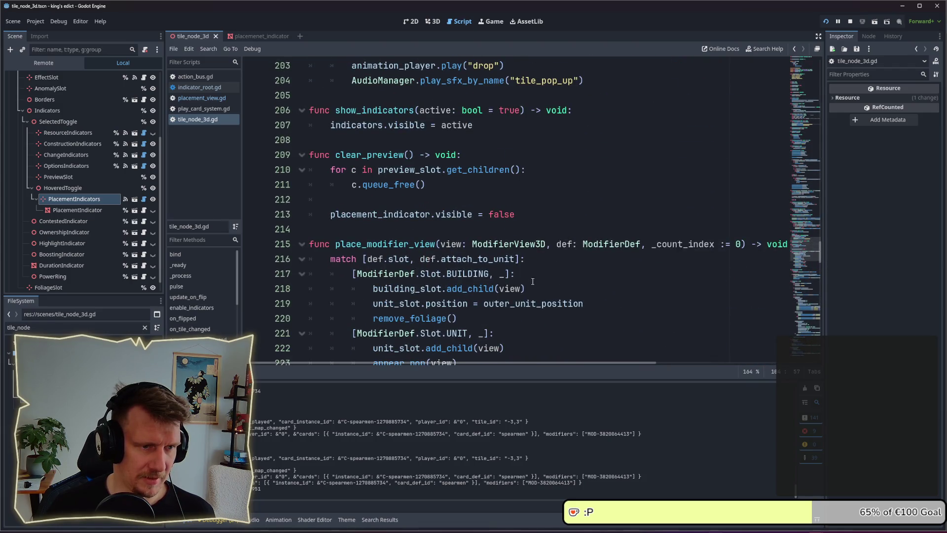
scroll(416, 254, up, 7)
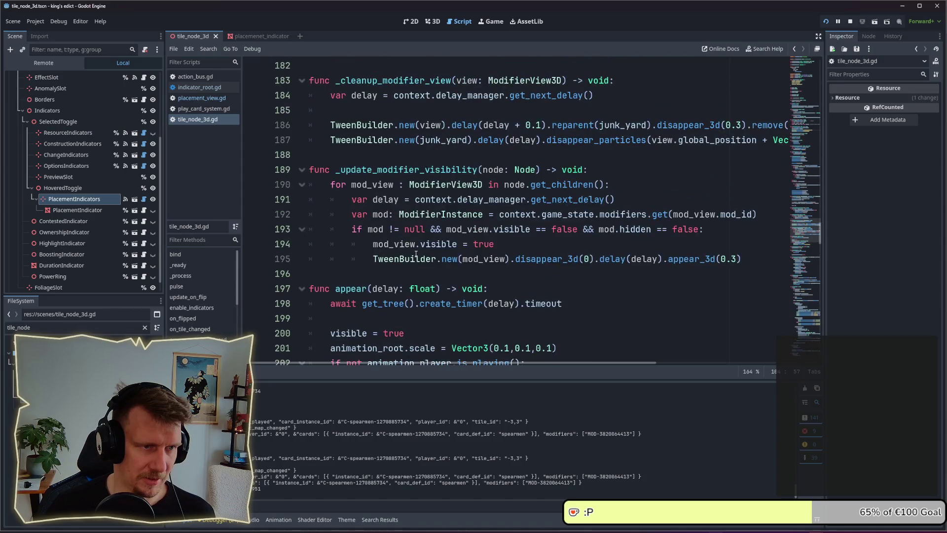
scroll(416, 254, down, 3)
scroll(416, 254, down, 1)
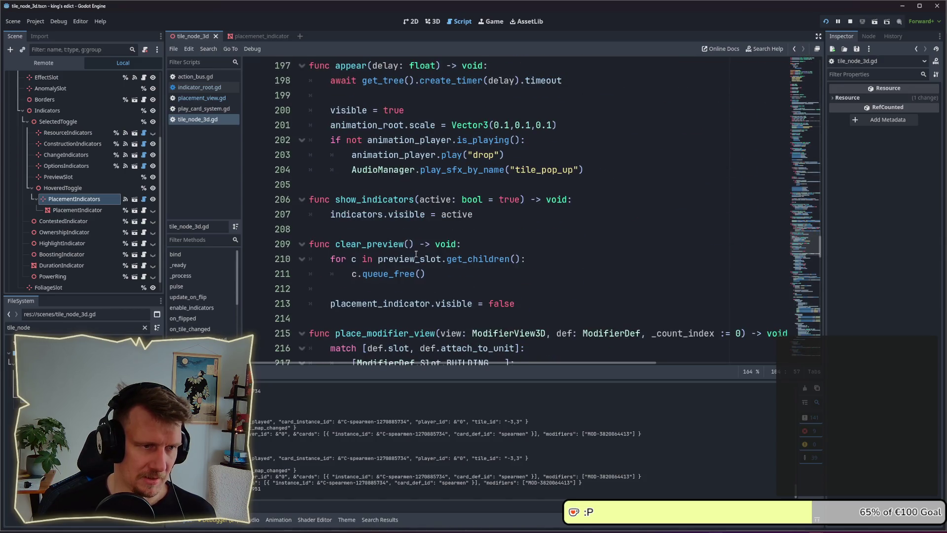
scroll(397, 225, up, 4)
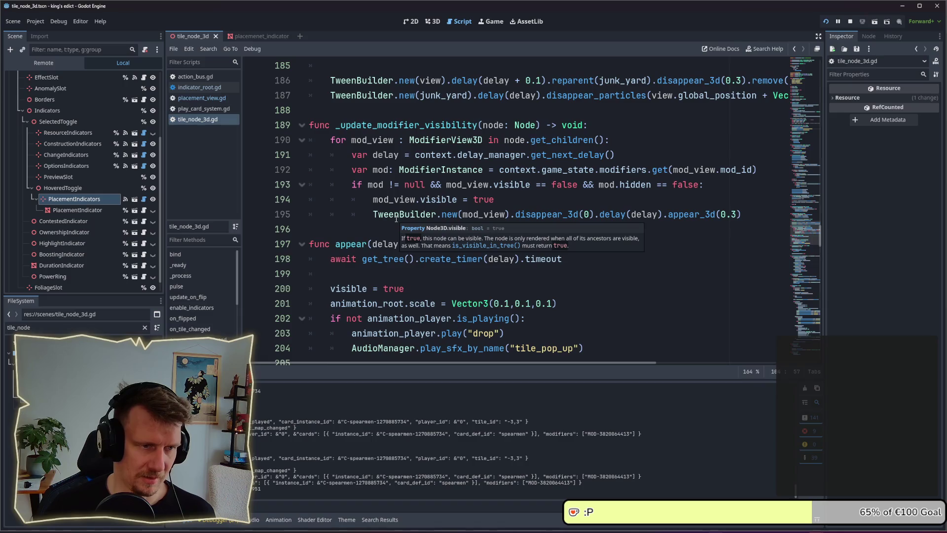
scroll(396, 218, up, 3)
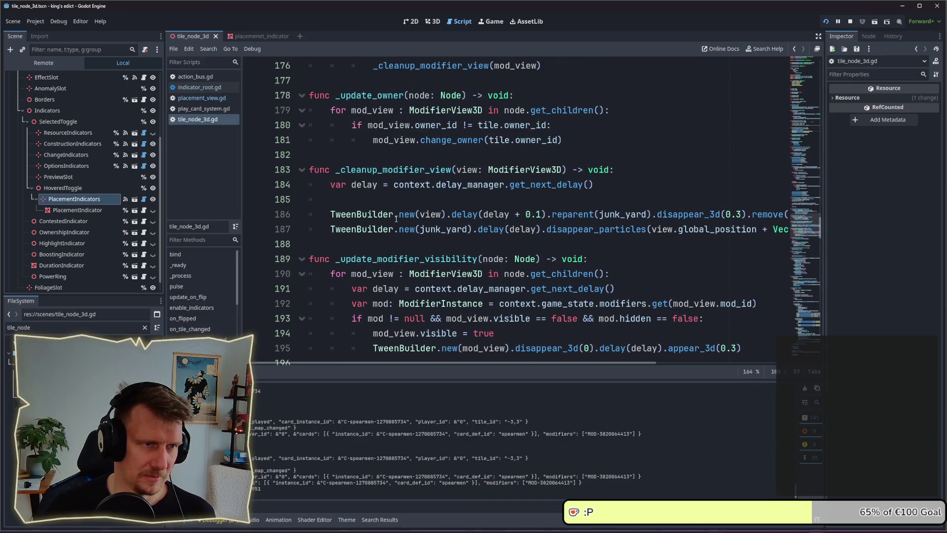
scroll(396, 218, down, 7)
click(377, 227)
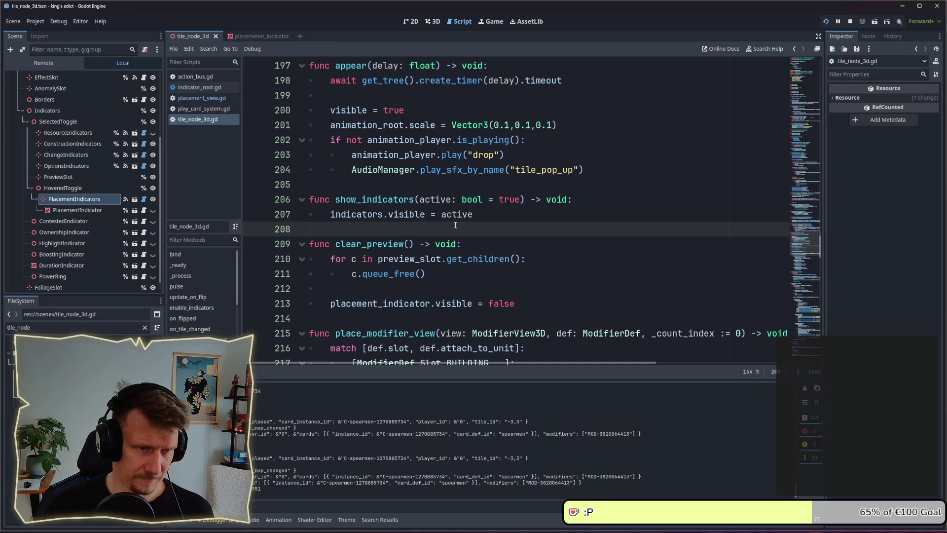
- Below show_indicators, declare func clear_placement_indicators() -> void: and start its body
key(Return)
key(Return)
key(Up)
text(func )
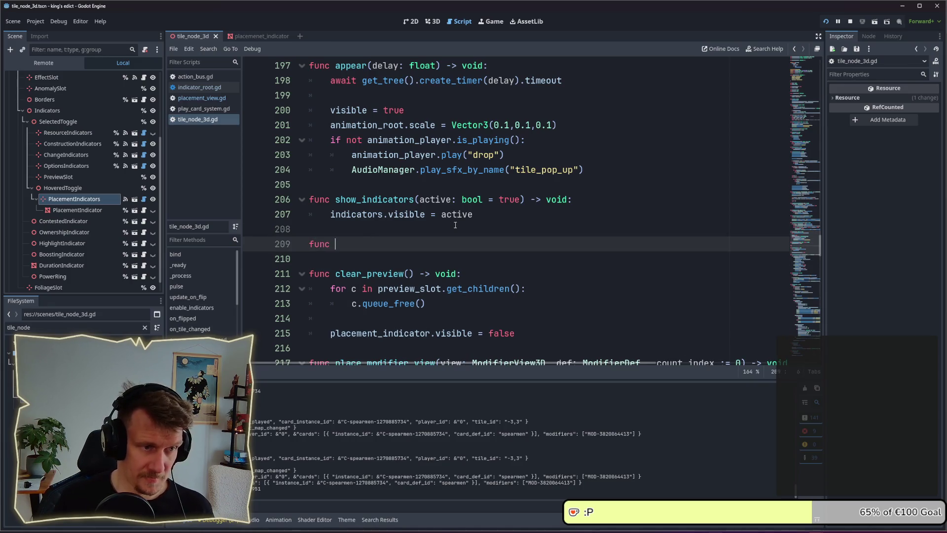
text(clear_)
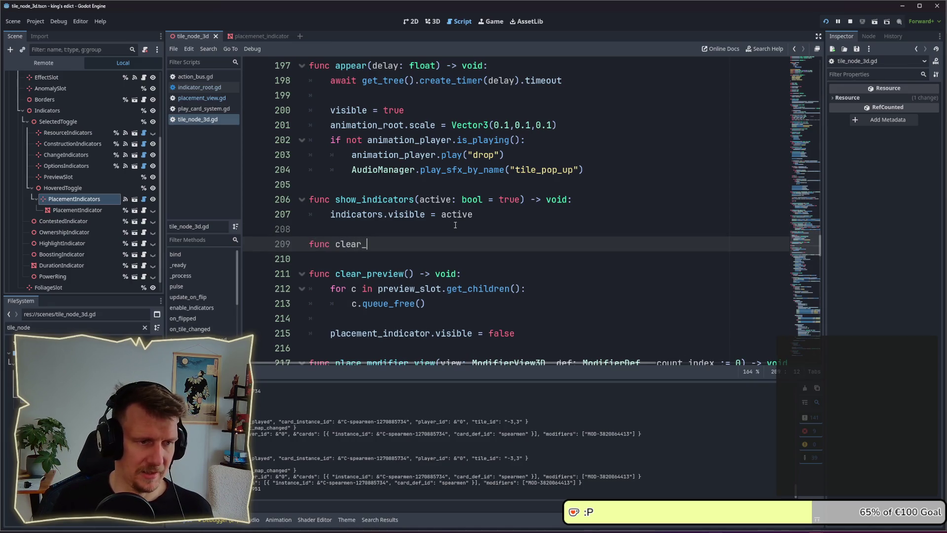
text(placement_)
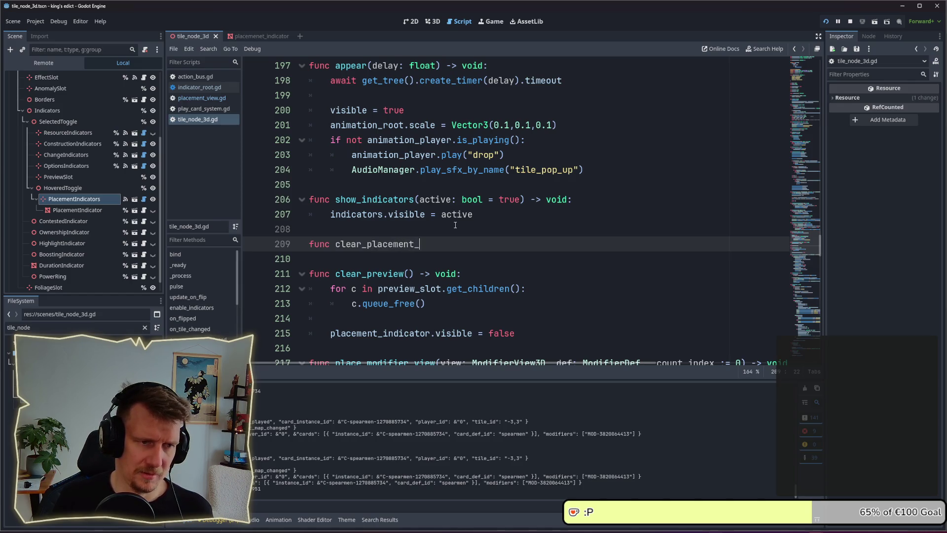
text(indicators())
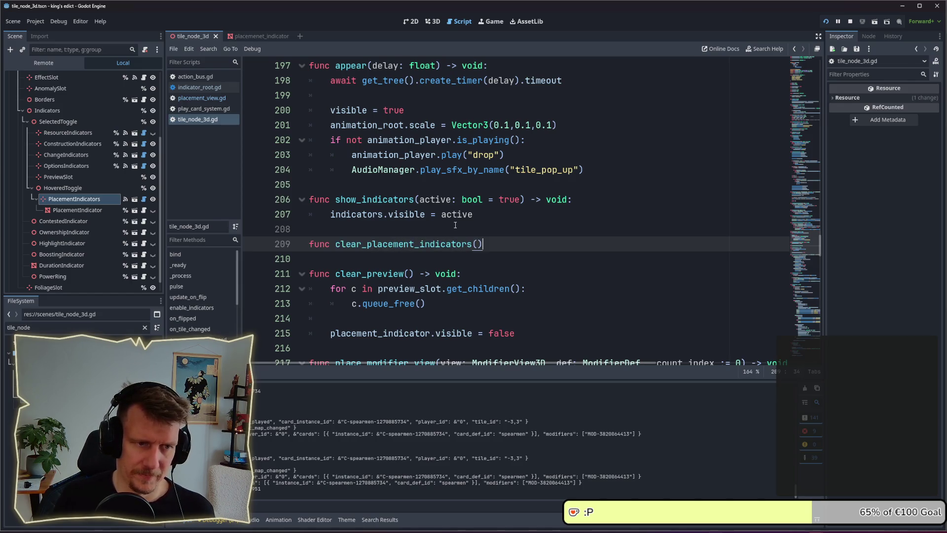
text( -> c)
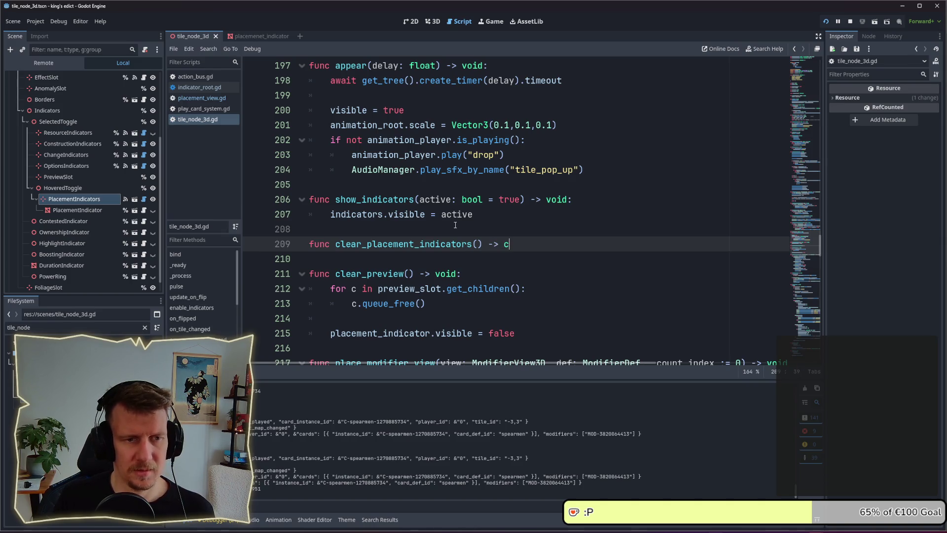
key(BackSpace)
text(void:)
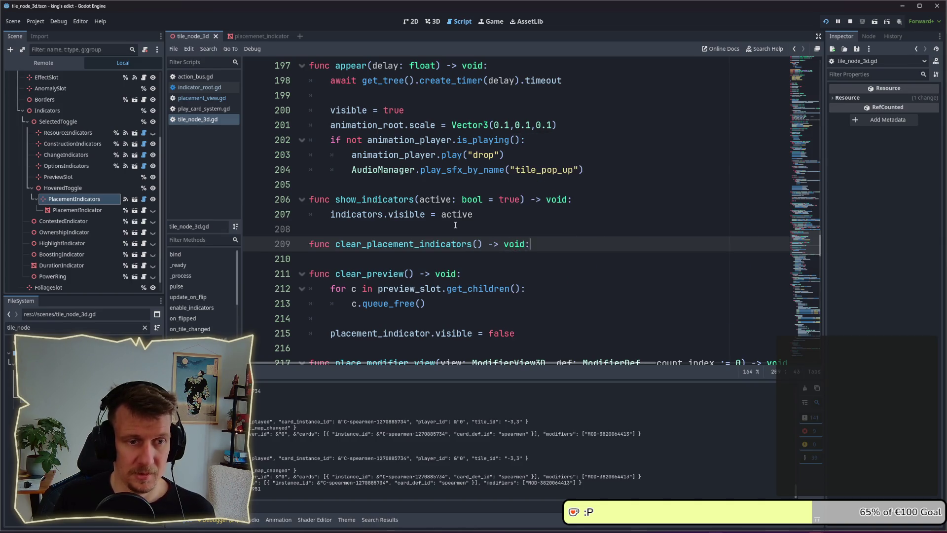
key(Return)
text(for)
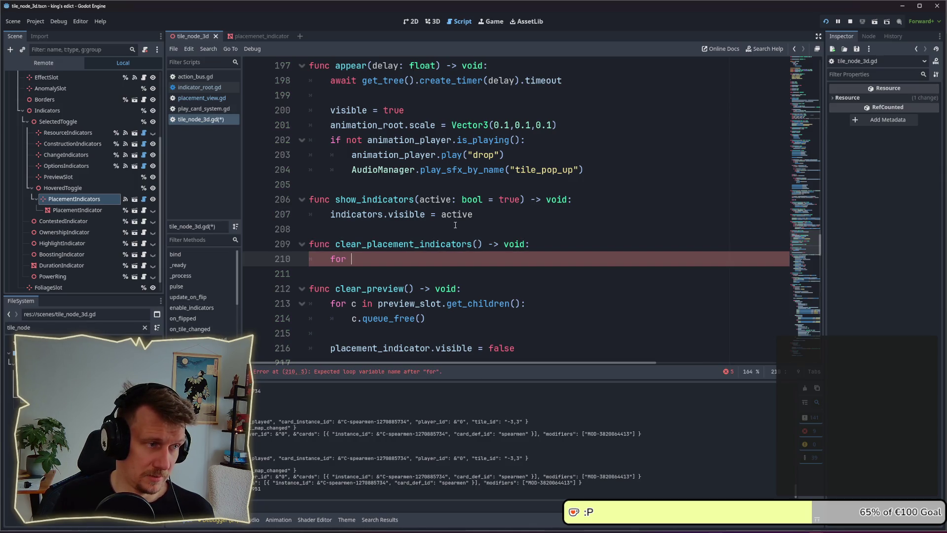
text( i)
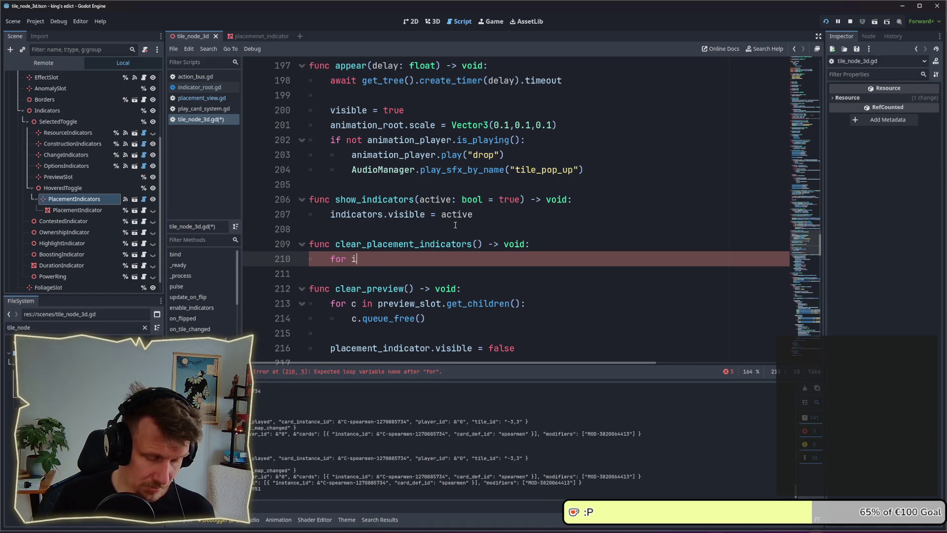
text(ndicator in ind)
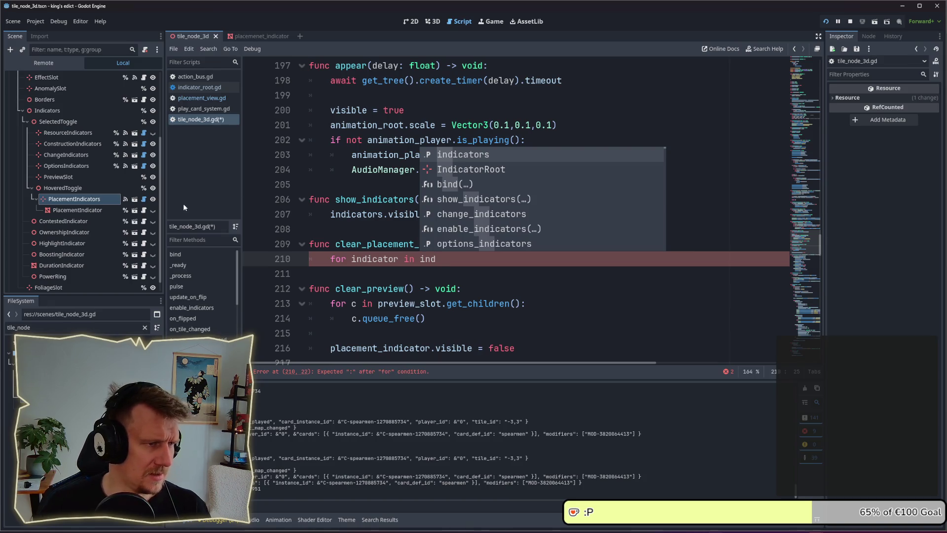
- Check indicator_root's clear function, then make the body placement_indicators.clear() and save
click(145, 200)
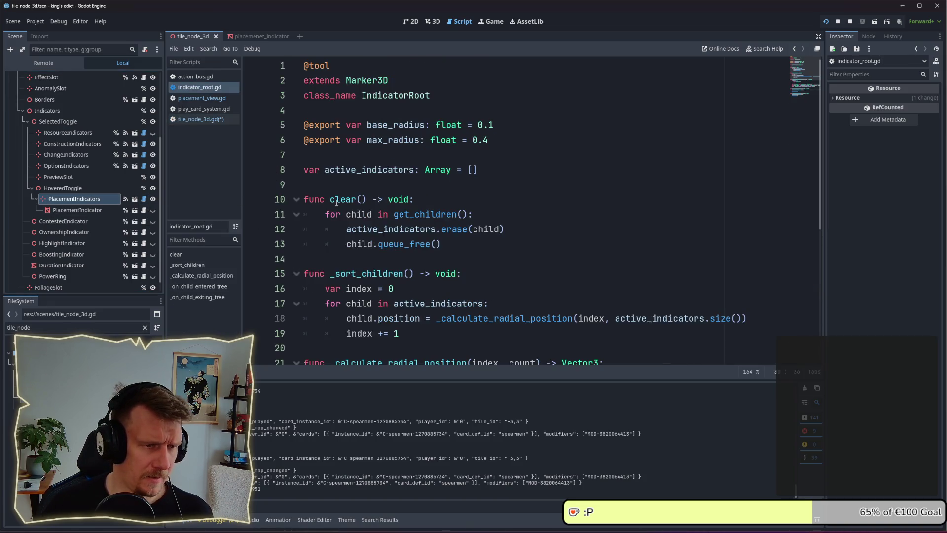
click(512, 231)
key(ctrl+w)
key(Escape)
drag(436, 259, 321, 257)
text(placm)
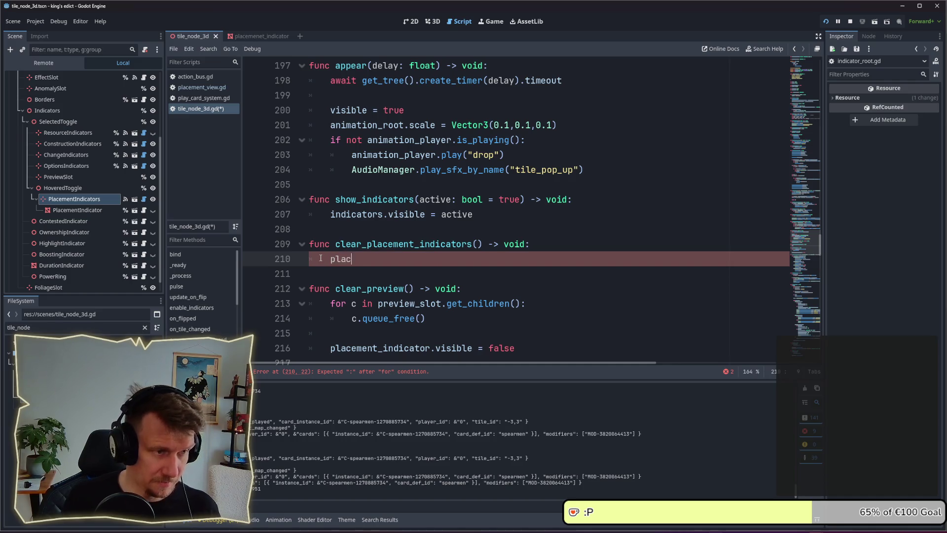
key(BackSpace)
text(ement_idi)
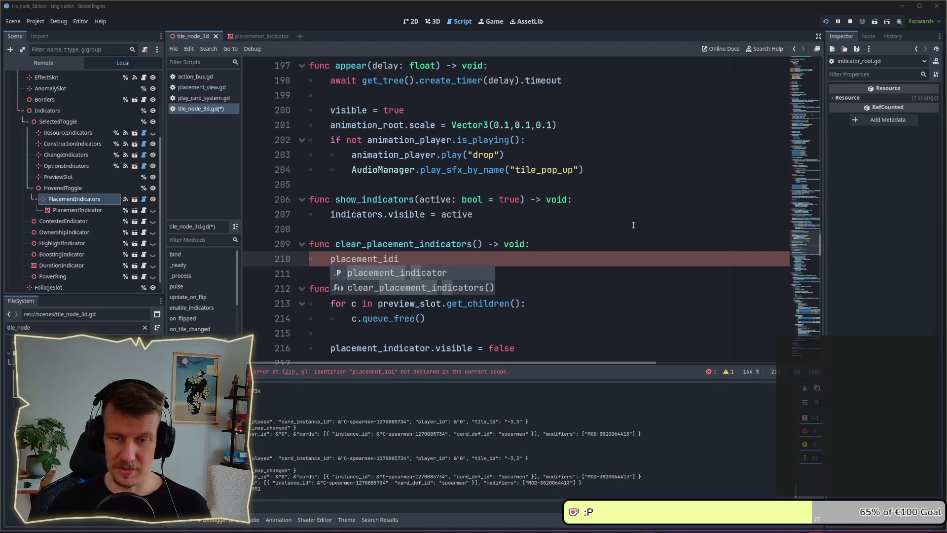
double_click(419, 273)
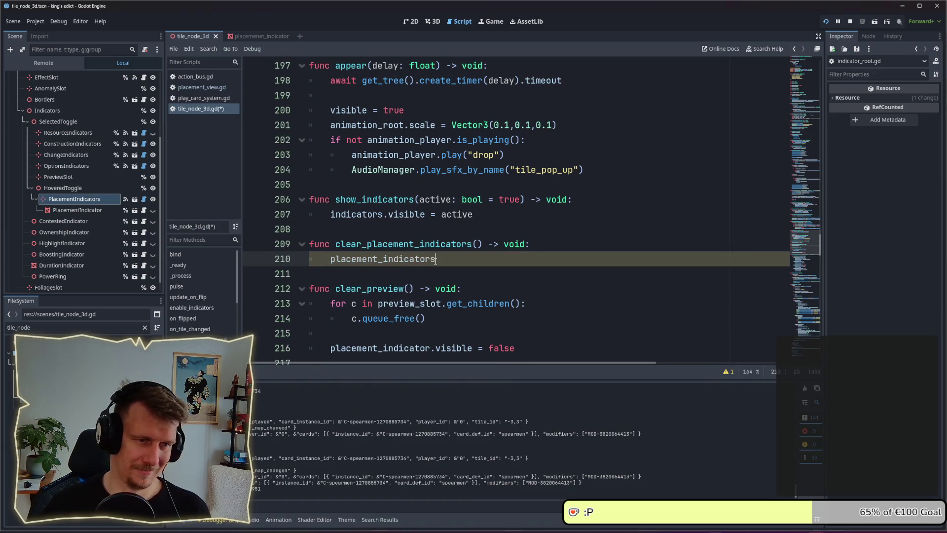
text(s.clear())
key(ctrl+s)
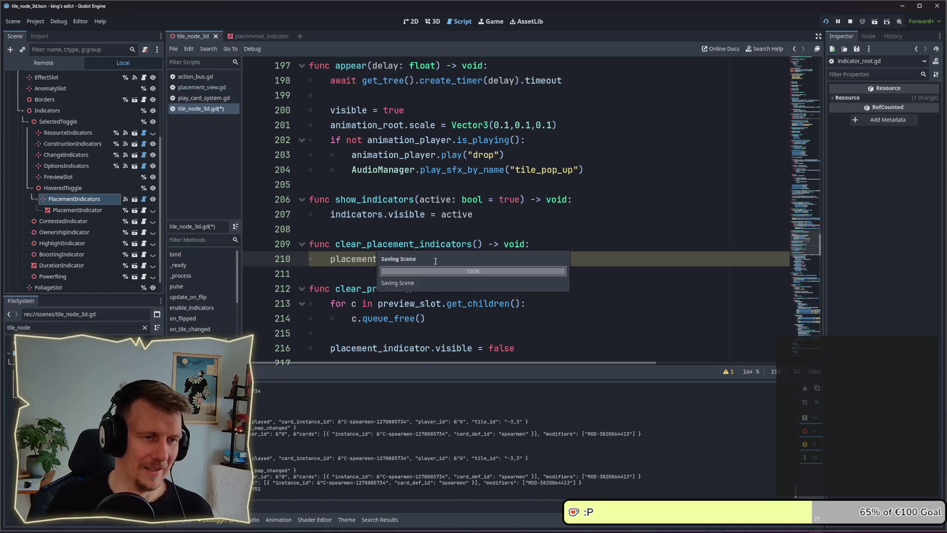
- Review indicator_root.gd again, then paste the old visibility and set_icon lines below the new function
click(144, 199)
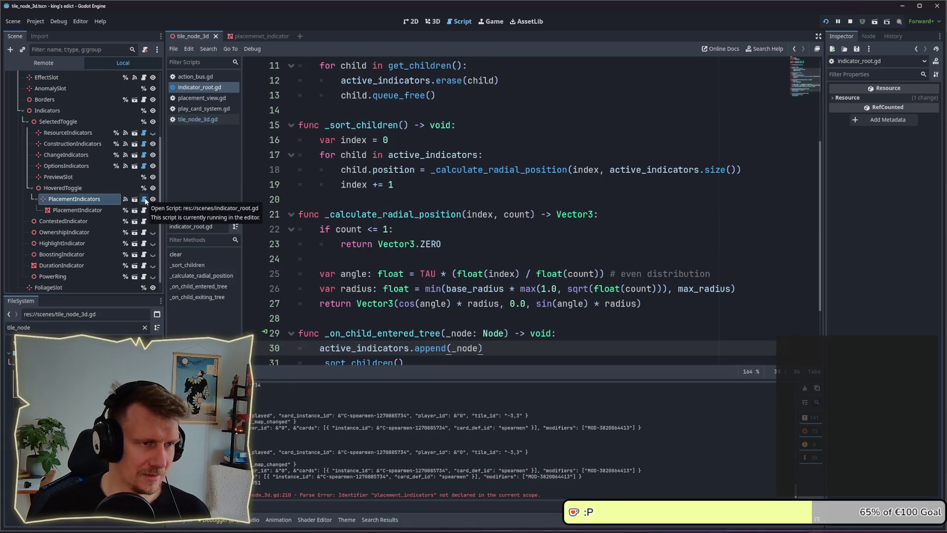
scroll(363, 217, up, 3)
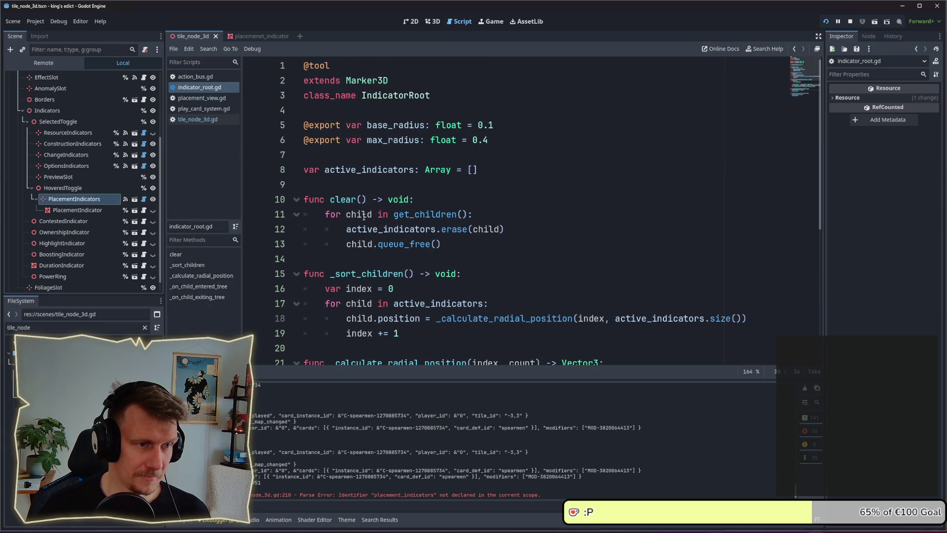
scroll(363, 217, down, 4)
key(ctrl+w)
click(476, 268)
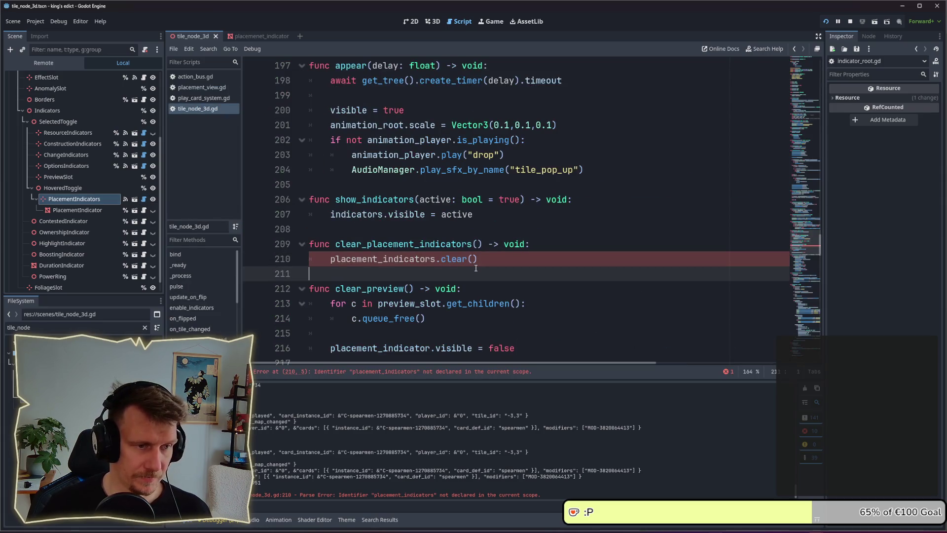
double_click(421, 259)
click(477, 268)
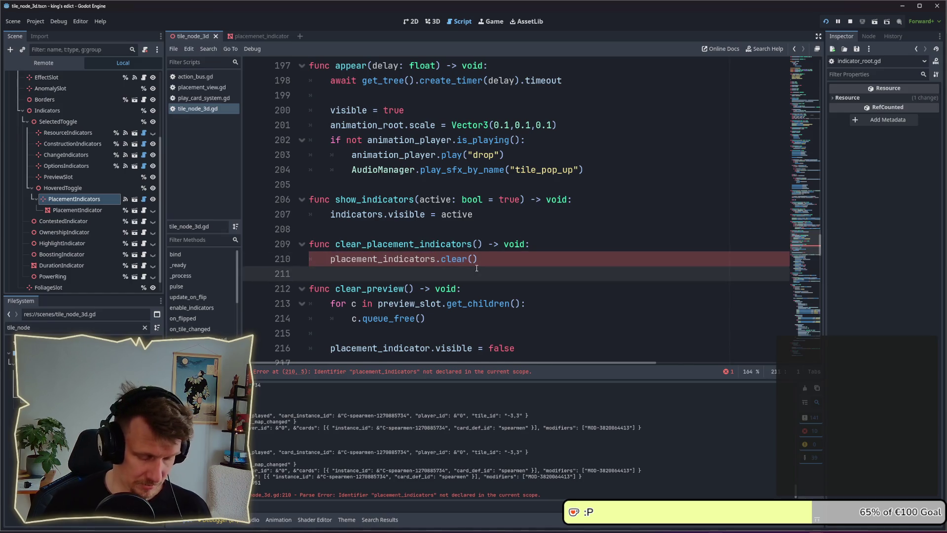
text(node.placement_indicator.visible = true 			node.placement_indicator.set_icon(modifier.get_placement_icon()))
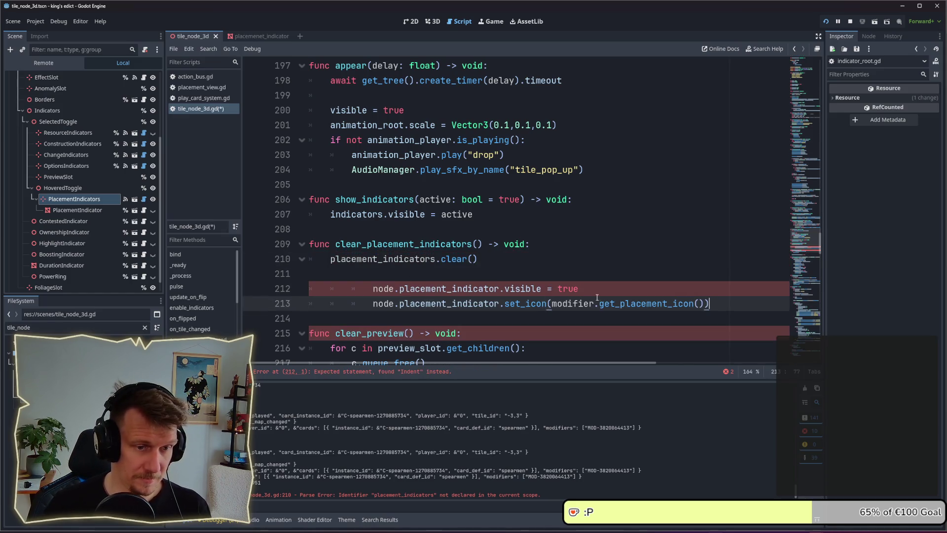
- Delete the pasted visibility line and unindent the remaining set_icon line
drag(579, 288, 352, 289)
key(BackSpace)
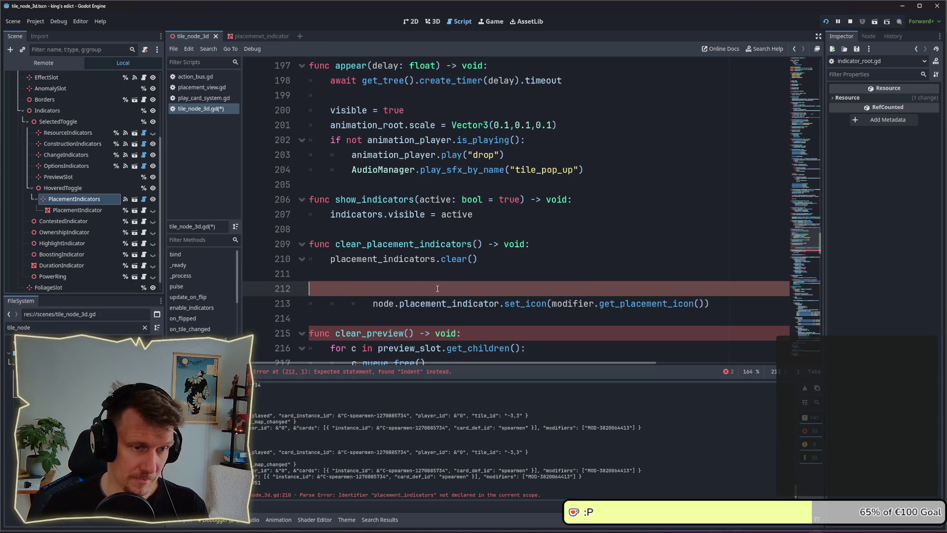
key(BackSpace)
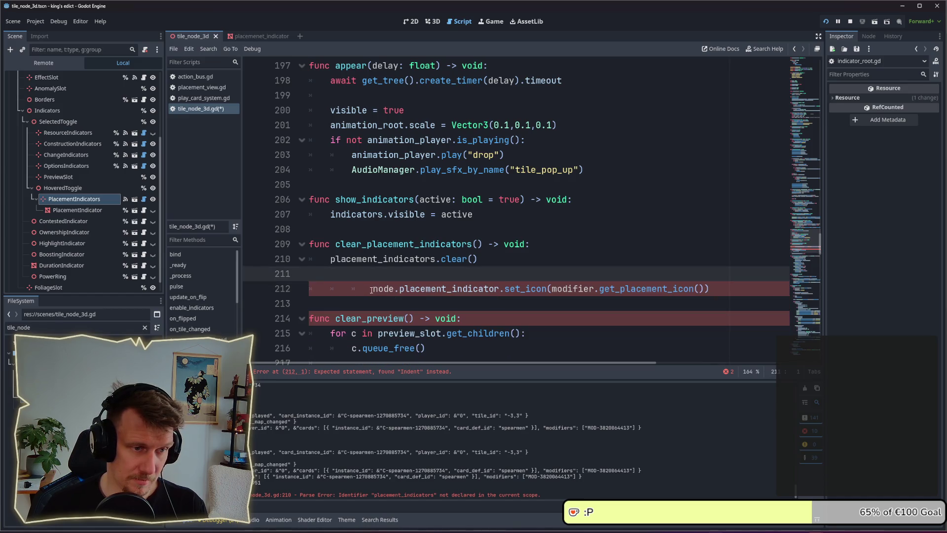
click(373, 288)
key(BackSpace)
key(BackSpace)
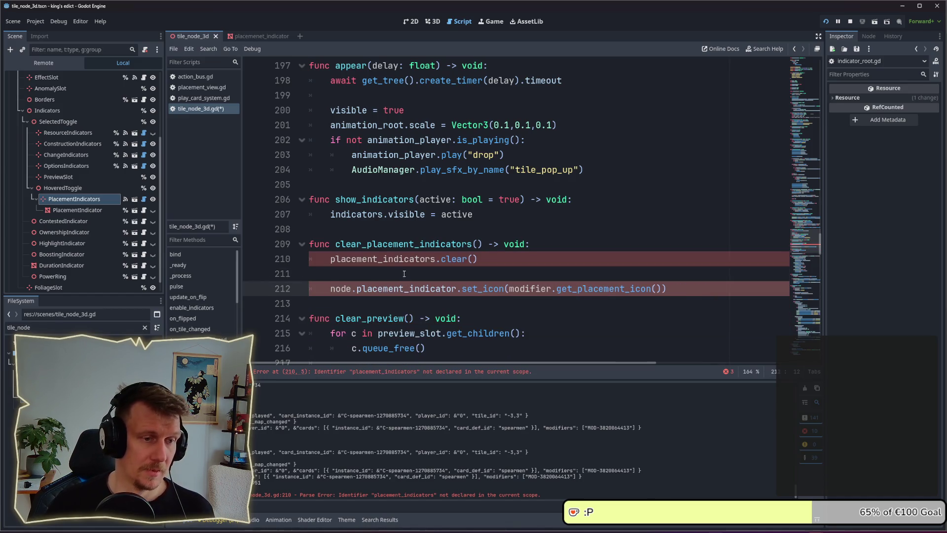
click(441, 278)
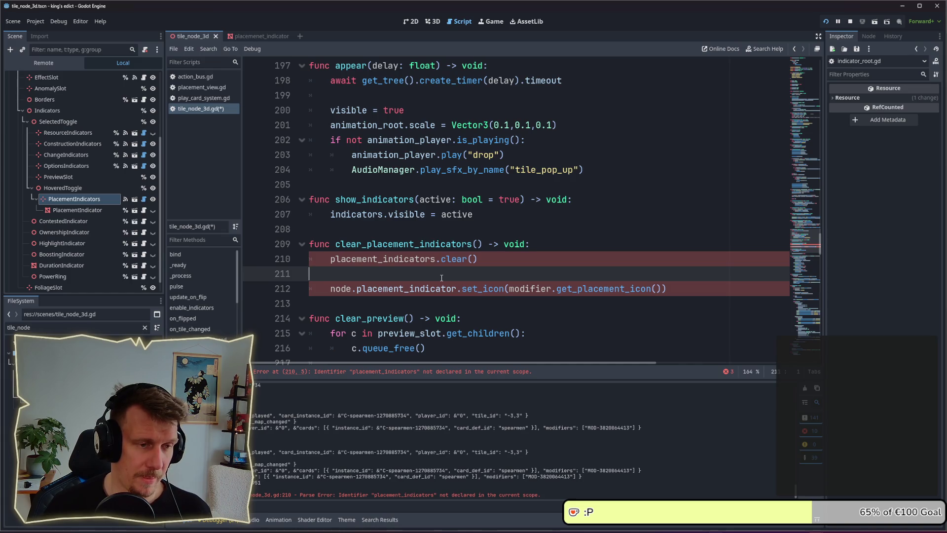
key(Tab)
text(c)
key(BackSpace)
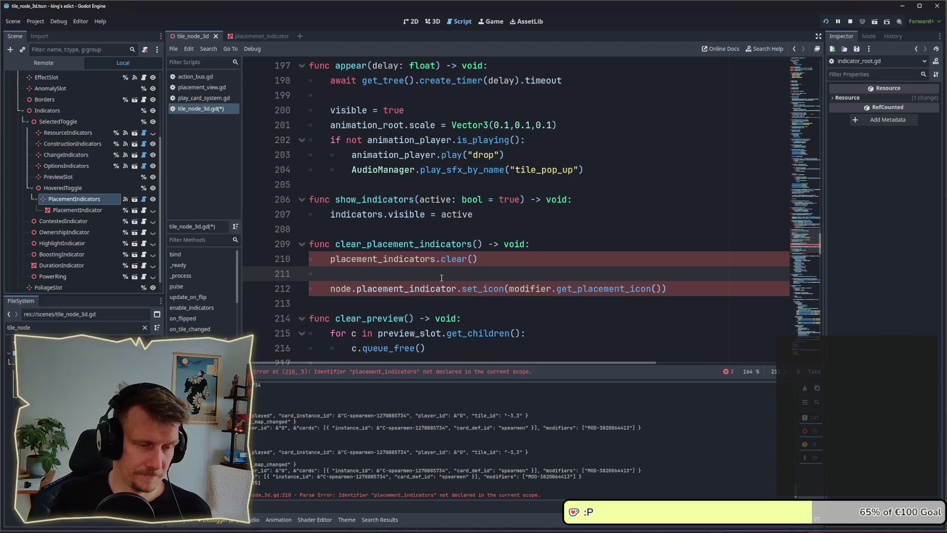
key(BackSpace)
- Declare func add_placement_indicator(texture : Texture2D) -> void: above the set_icon line and save
key(Return)
text(fu)
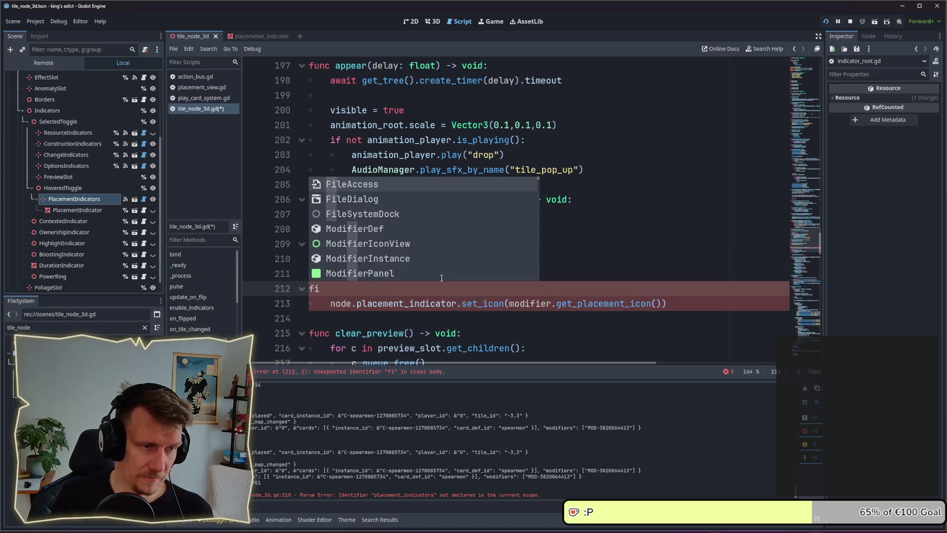
text(nc add)
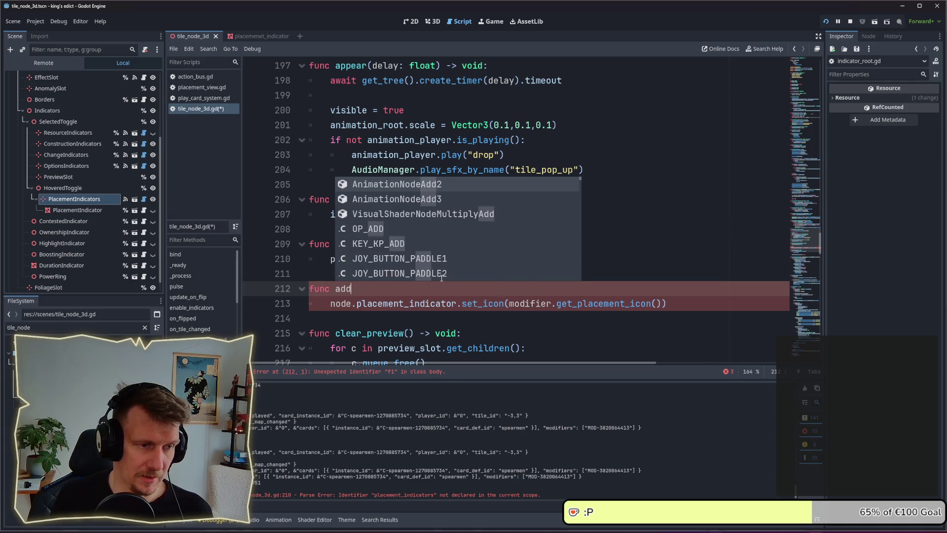
text(_placement)
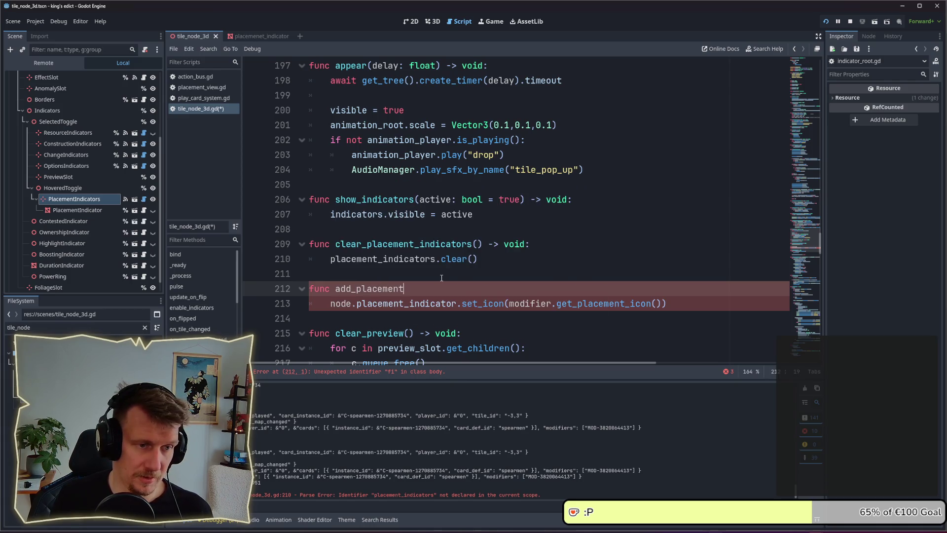
text(_indicator()
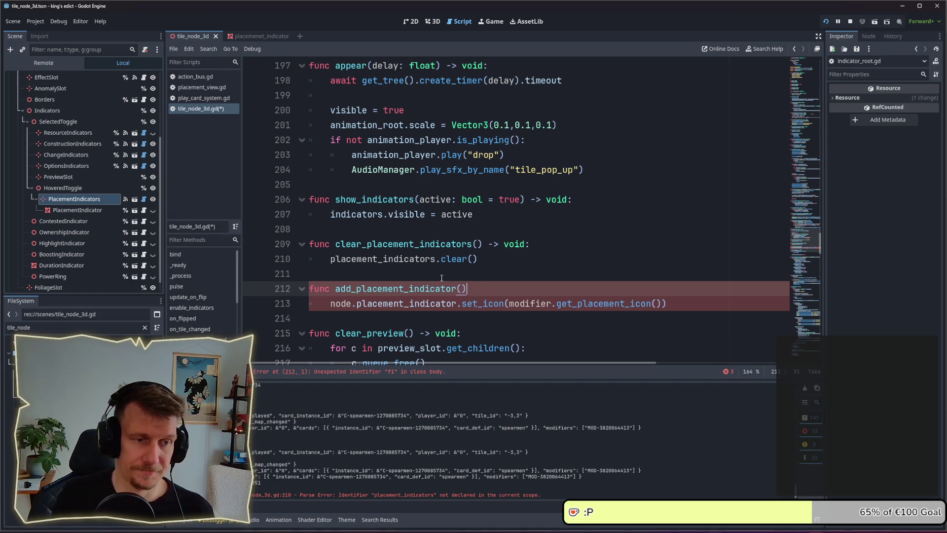
text(icon)
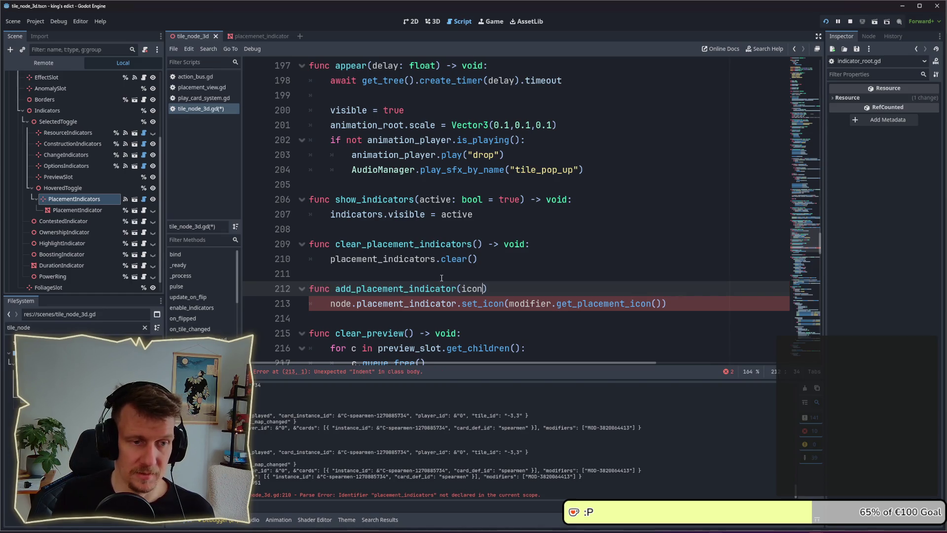
key(BackSpace)
key(BackSpace)
key(BackSpace)
text(texture : Texutre)
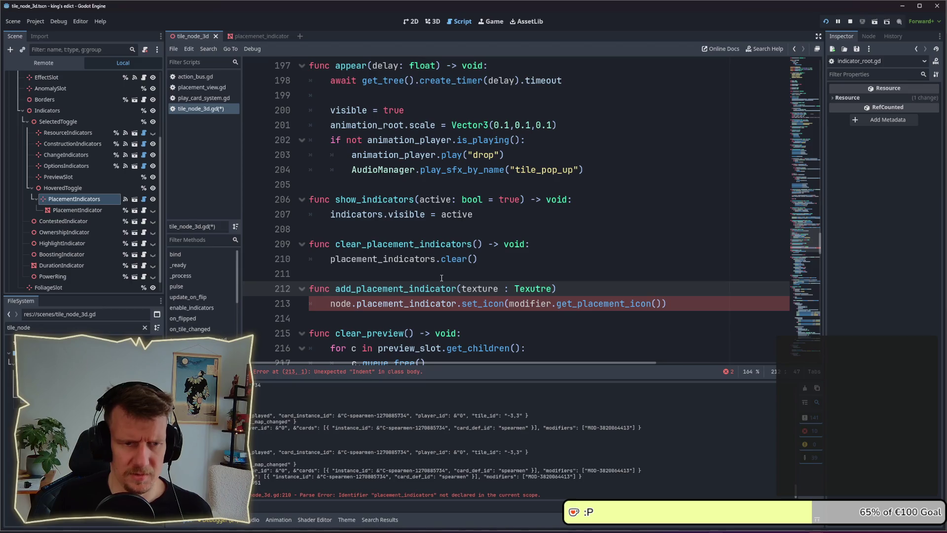
key(BackSpace)
key(BackSpace)
key(BackSpace)
text(ture2S)
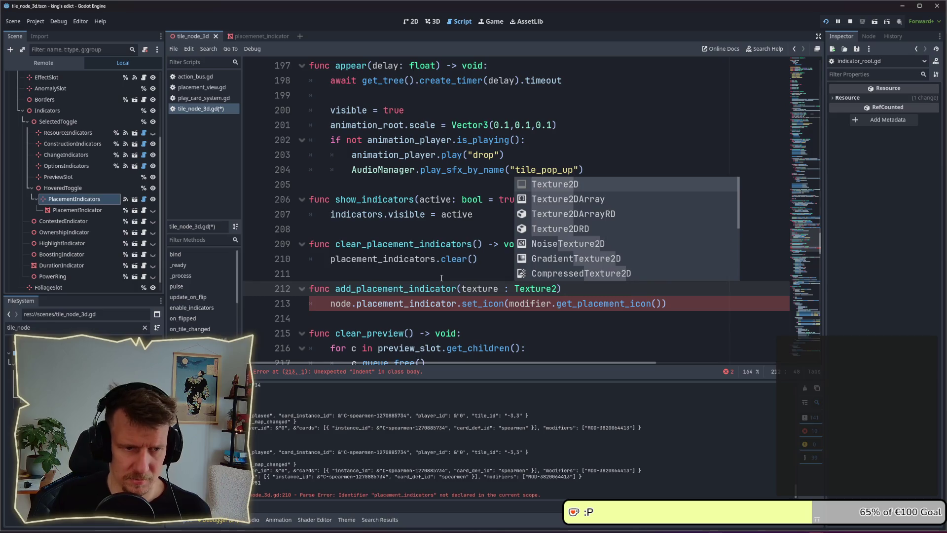
key(Return)
text(-> )
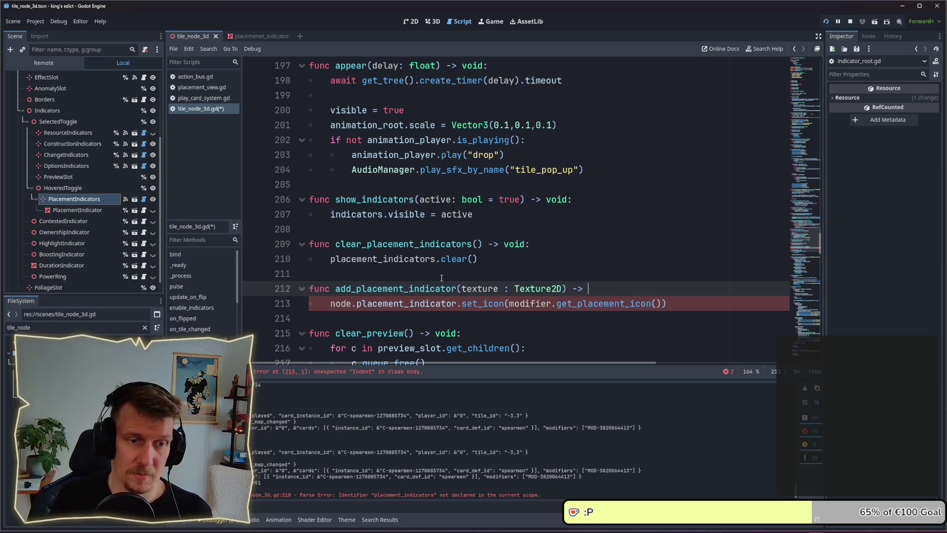
text(void:)
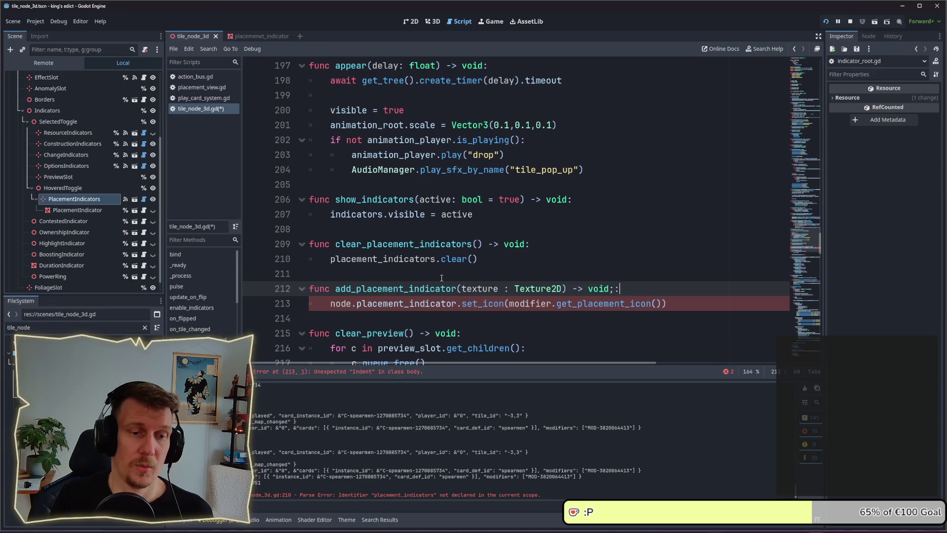
key(ctrl+s)
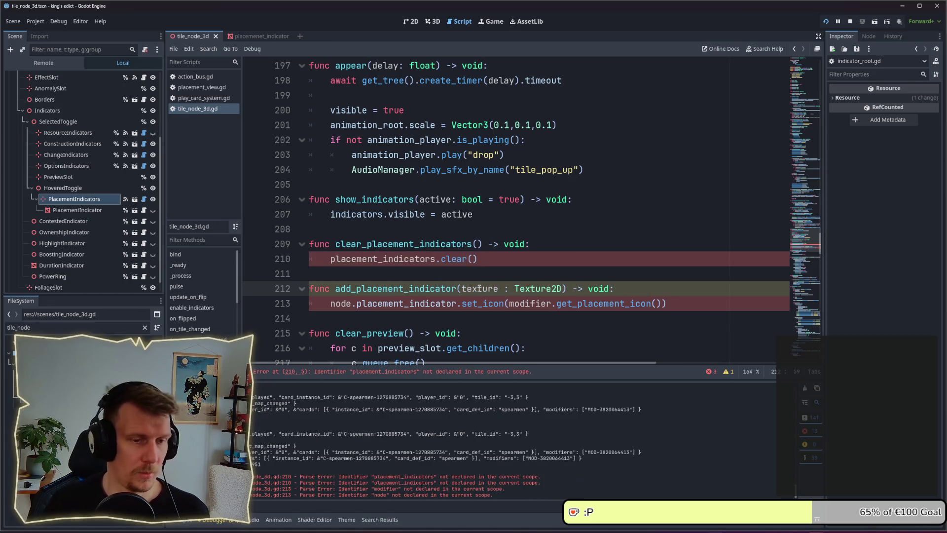
click(330, 303)
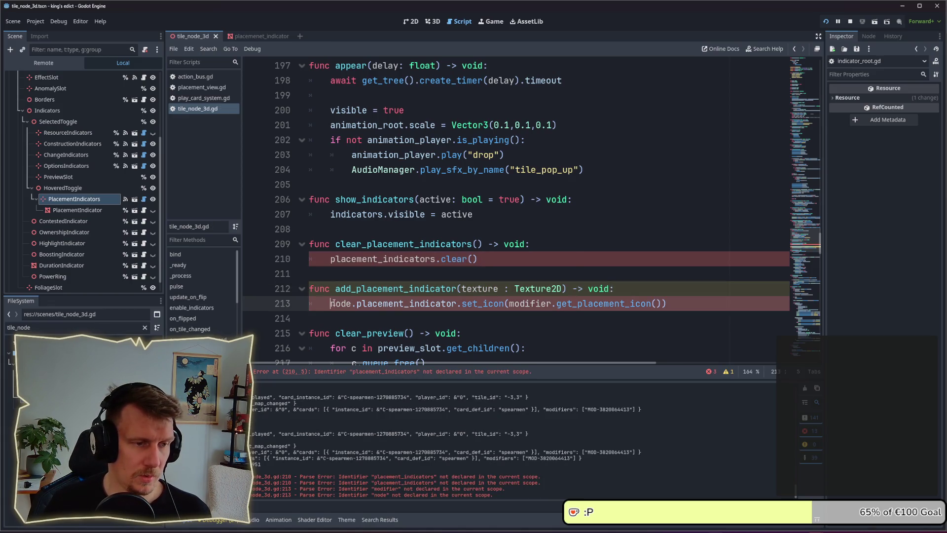
- Start add_placement_indicator with var indicator = placement_indicator_scene.instantiate()
key(Return)
key(Up)
text(var indicator)
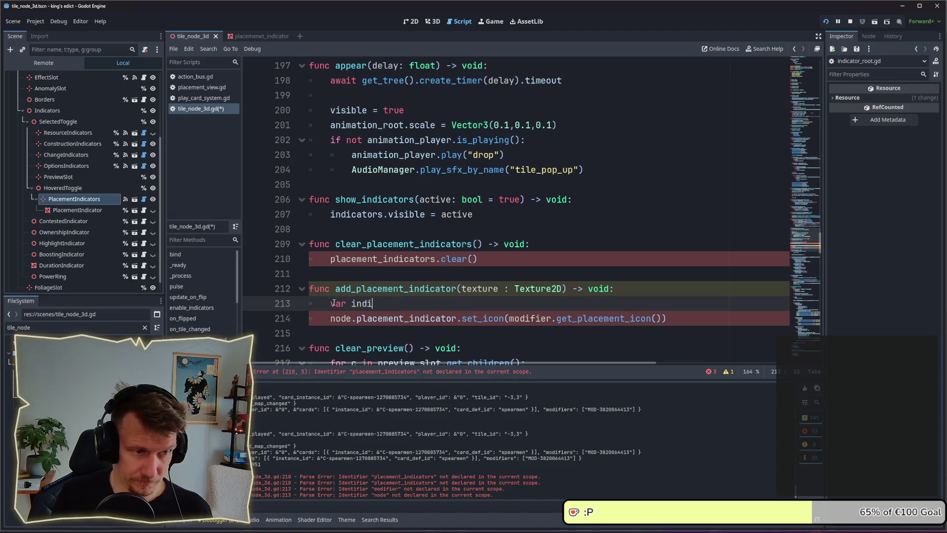
text( =)
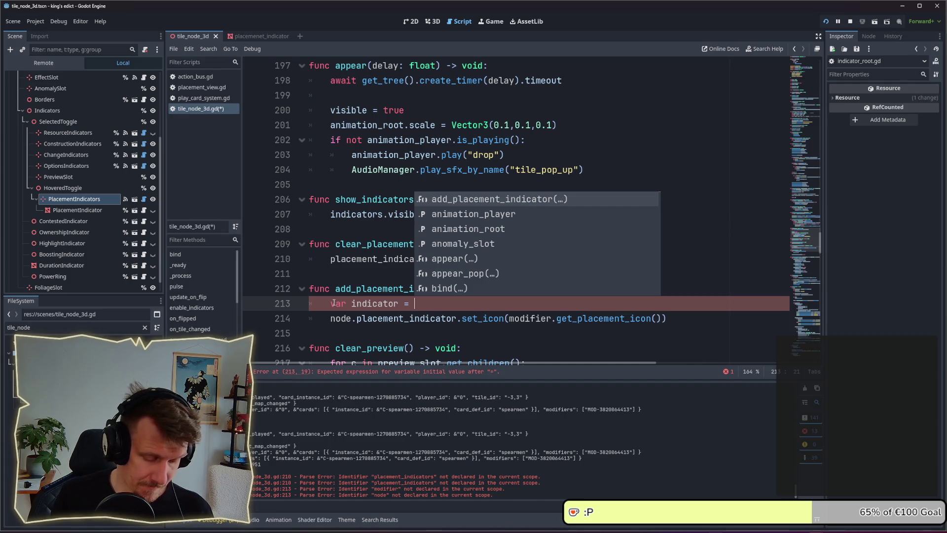
text(indica)
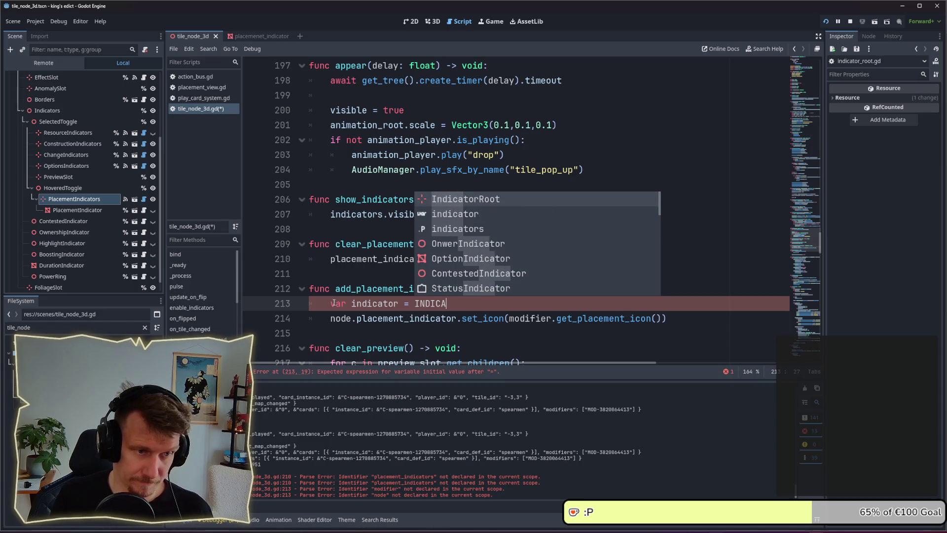
key(BackSpace)
key(BackSpace)
key(BackSpace)
text(PLACEMENT)
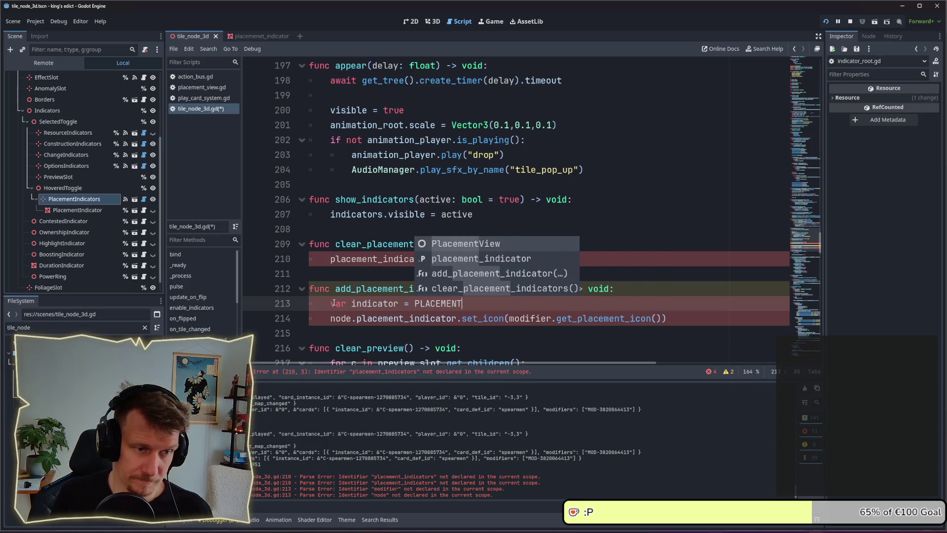
text(_INDICATOR)
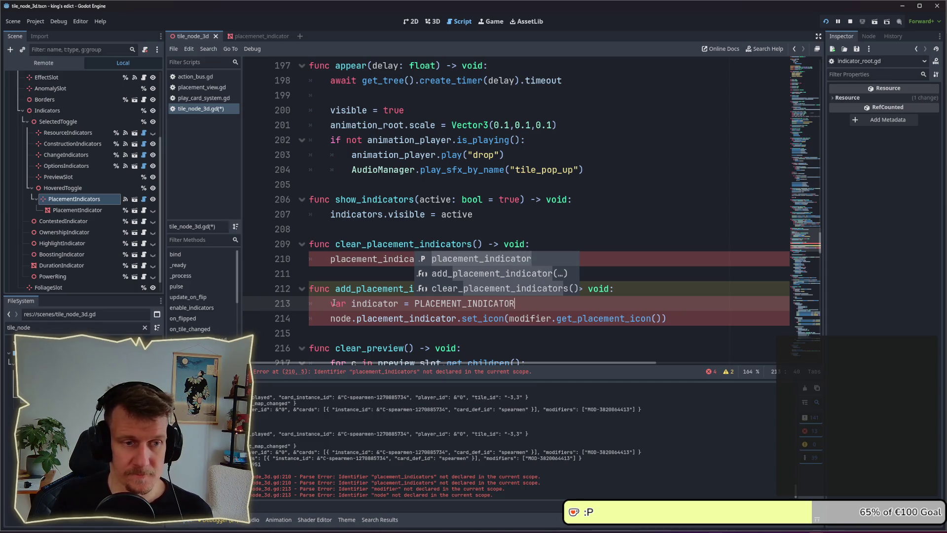
key(Escape)
text(instanct)
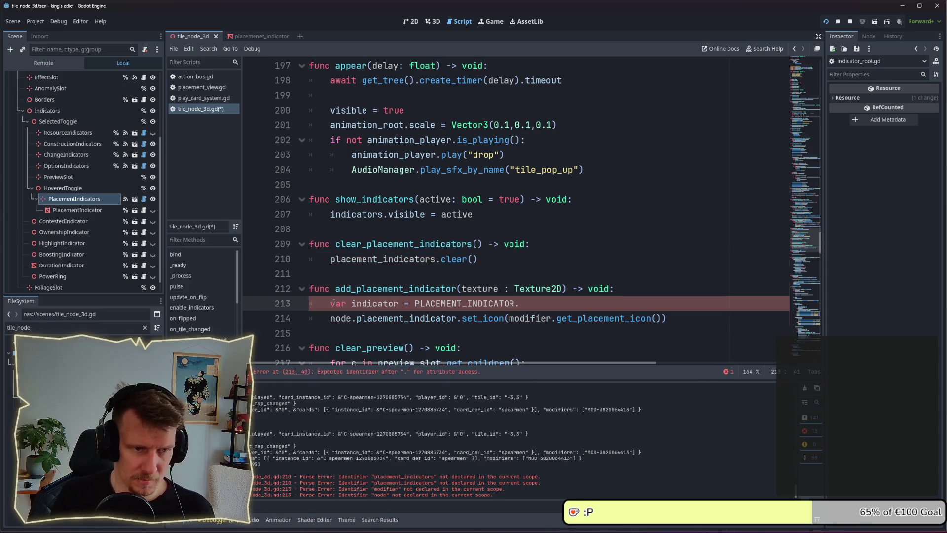
key(BackSpace)
key(BackSpace)
text(tiate)
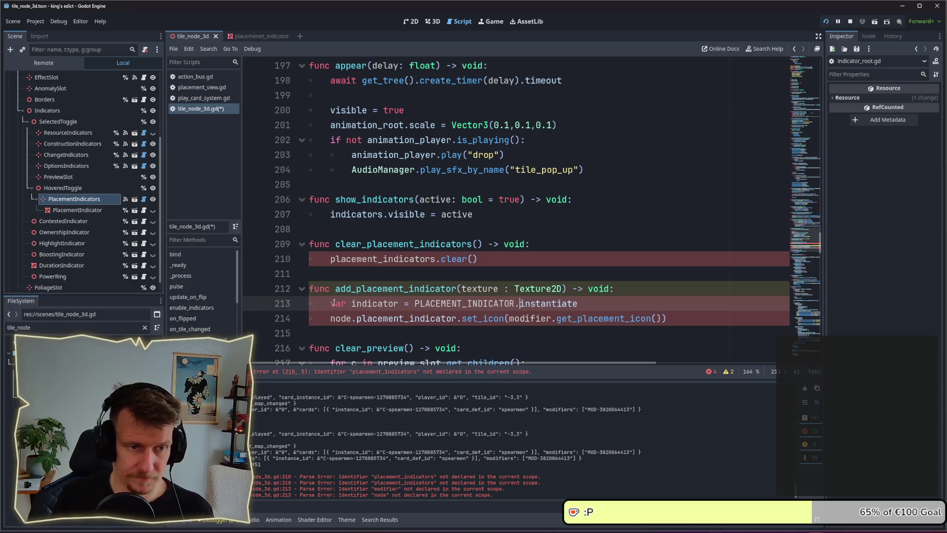
key(ctrl+BackSpace)
text(placeme)
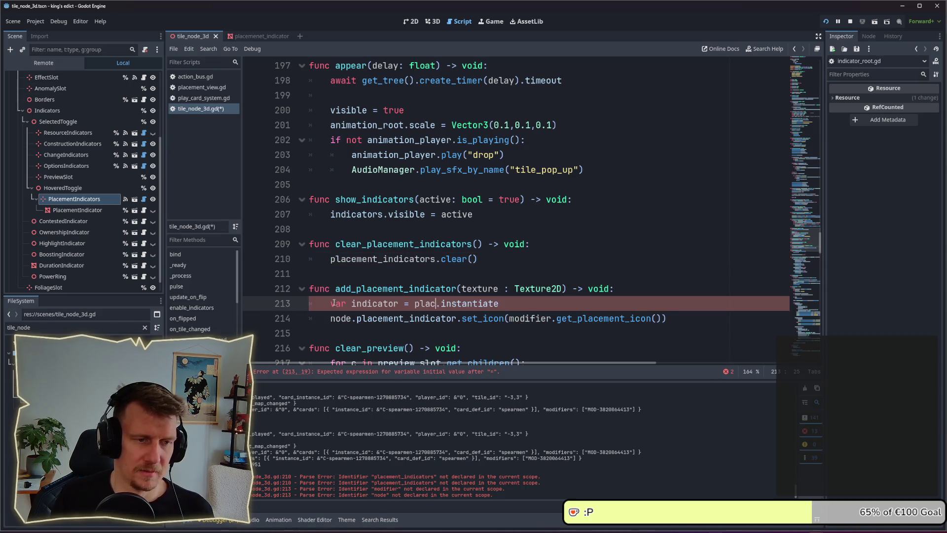
text(nt_i)
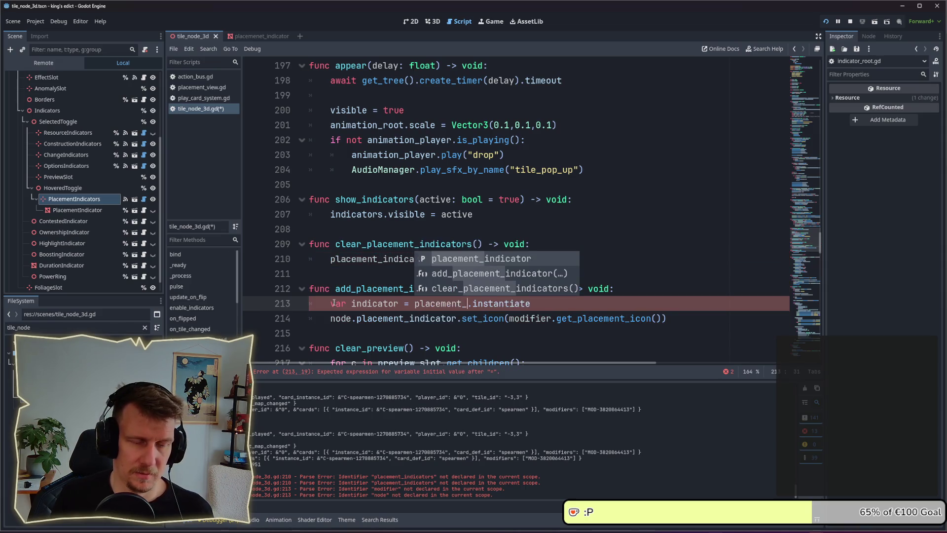
text(ndicator_)
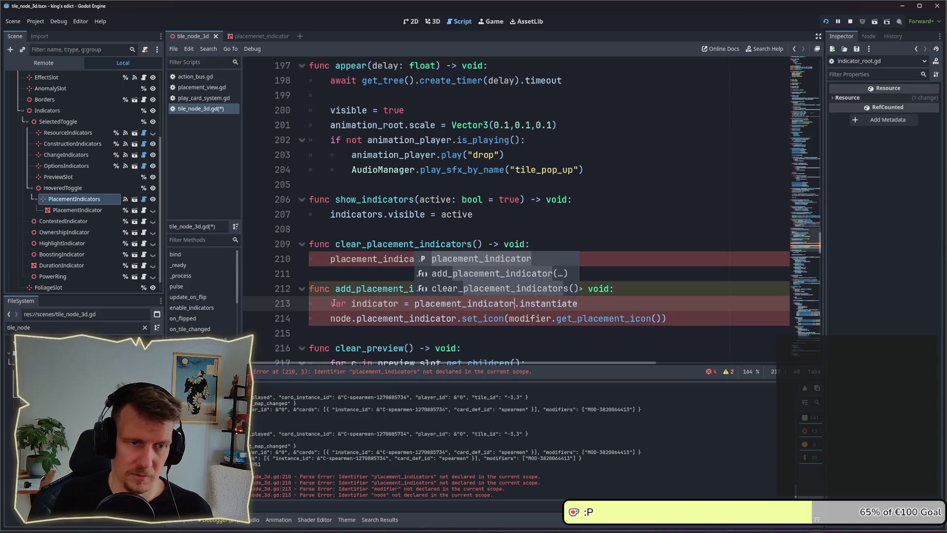
text(scene)
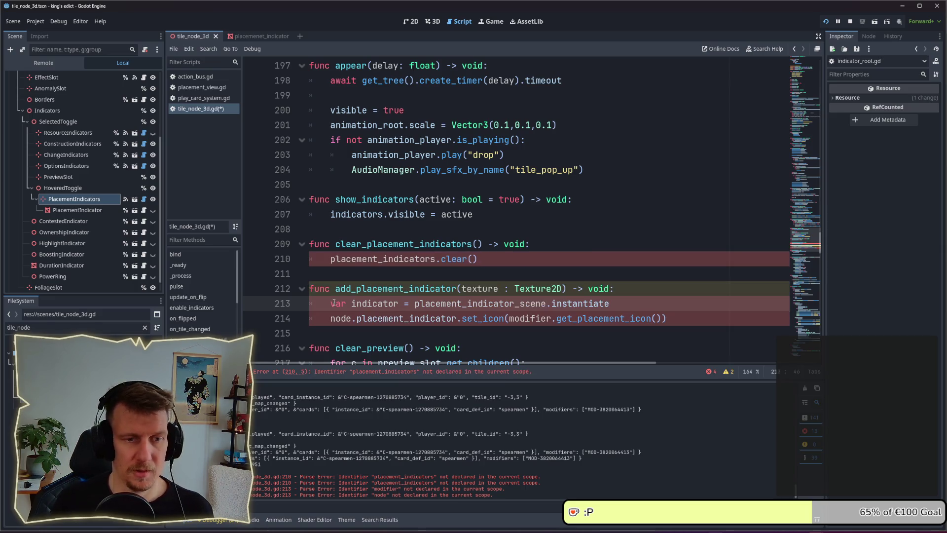
click(624, 306)
text(())
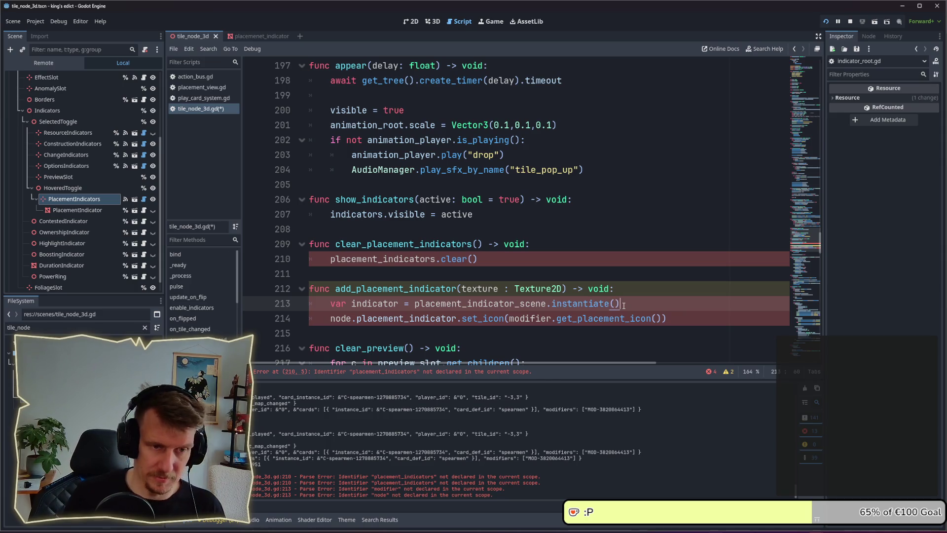
- Replace the old node.placement_indicator statement with placement_indicators.add_child(indicator)
drag(667, 319, 330, 319)
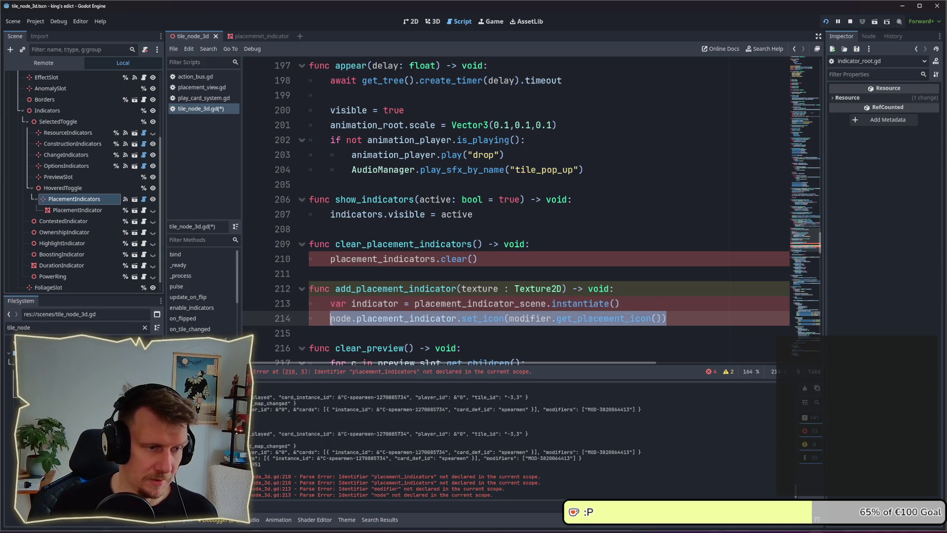
key(BackSpace)
text(placement)
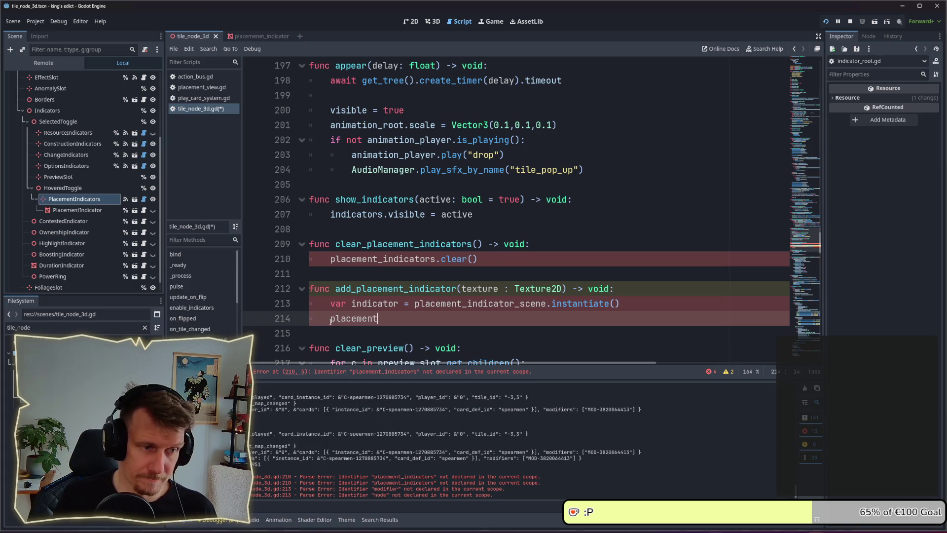
text(_indicators)
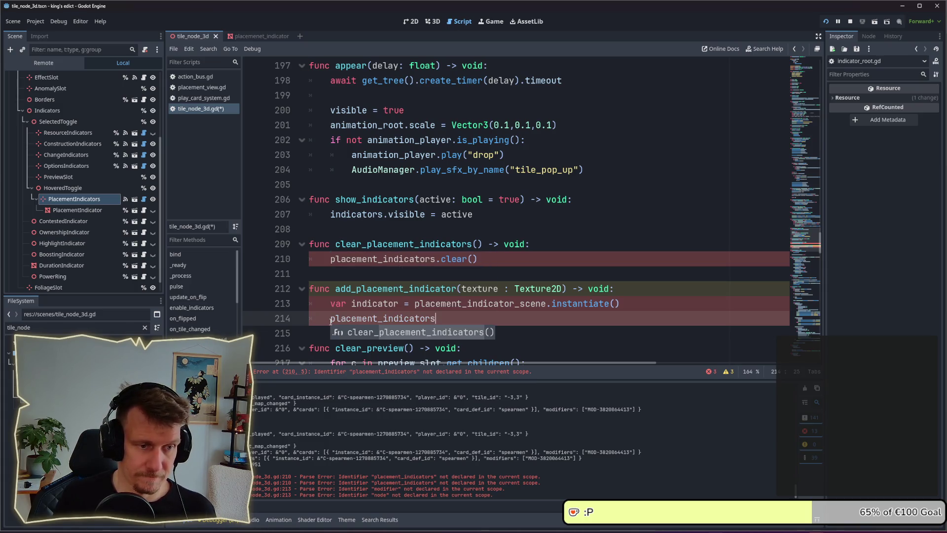
text(.add)
key(Escape)
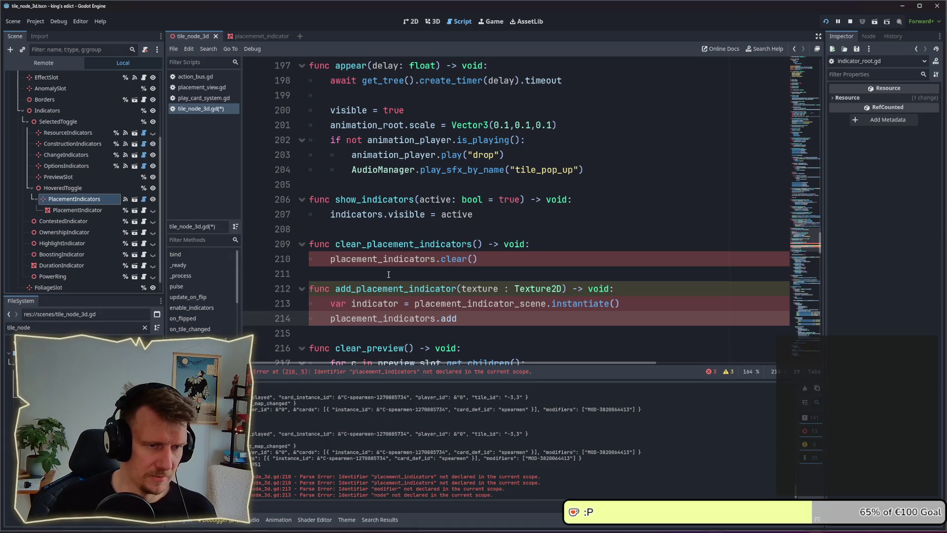
text(child(i)
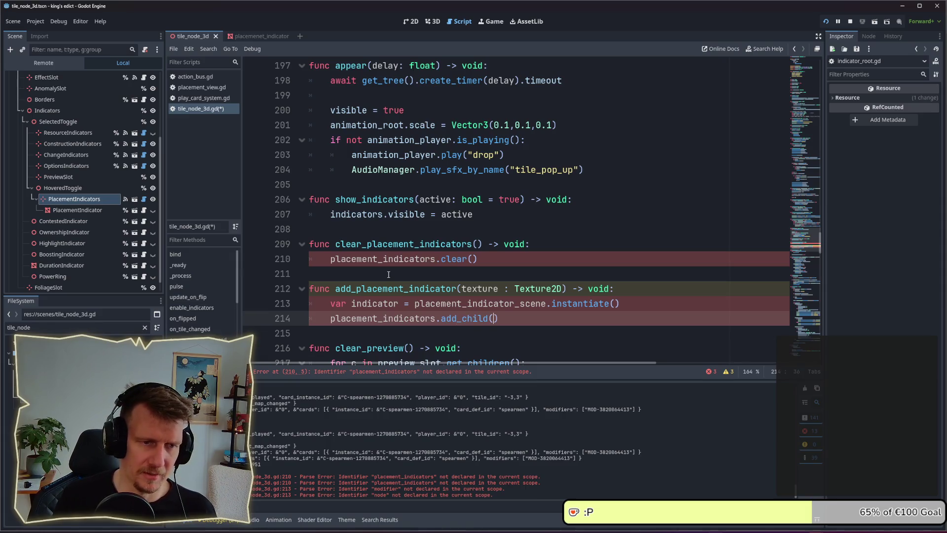
text(ndicator)
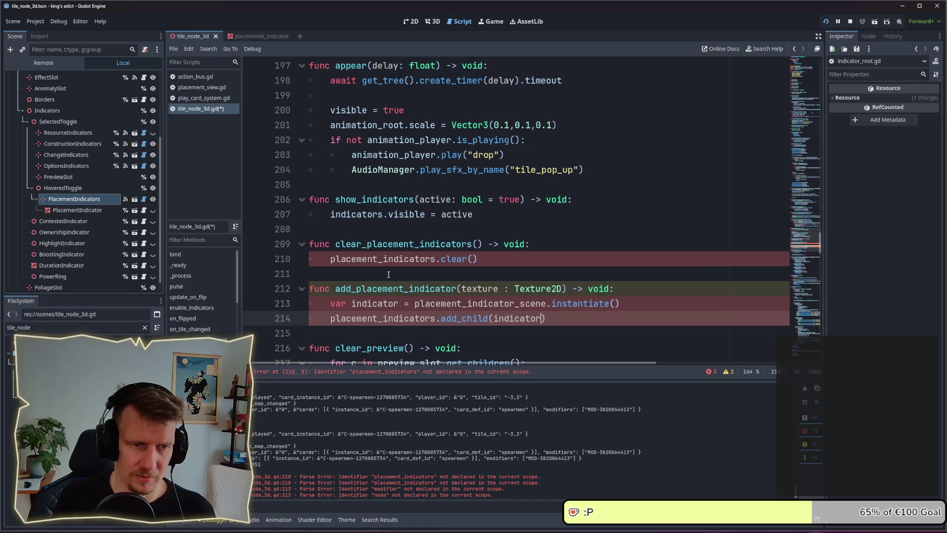
key(Escape)
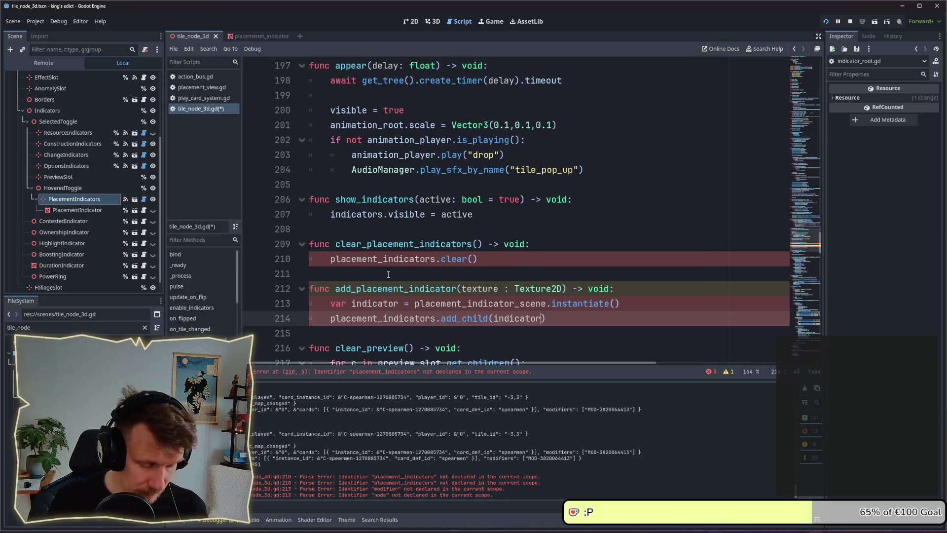
- Add indicator.set_icon(texture) after the instantiate line and save the script
key(Up)
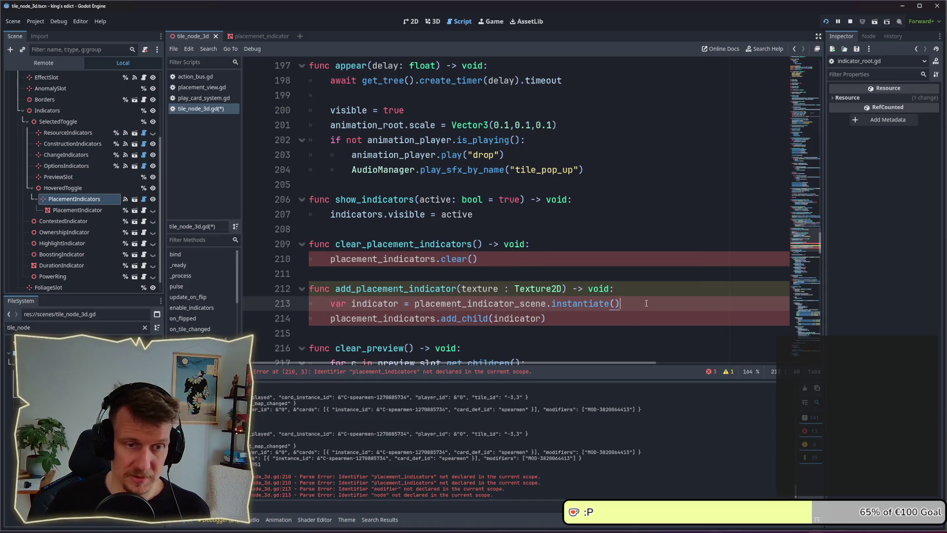
key(Return)
text(node.placement_indicator.visible = true 			node.placement_indicator.set_icon(modifier.get_placement_icon()))
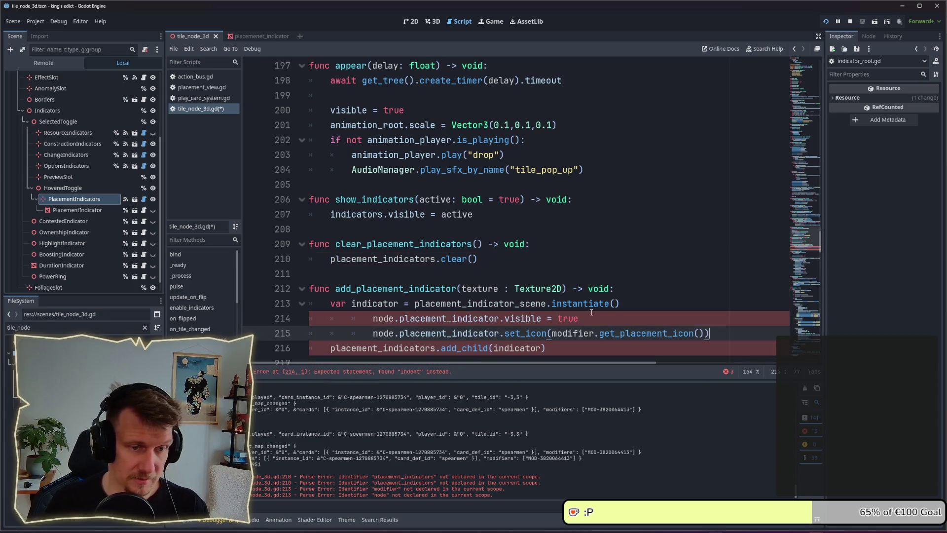
key(shift+Home)
key(BackSpace)
key(BackSpace)
key(shift+Tab)
key(shift+Tab)
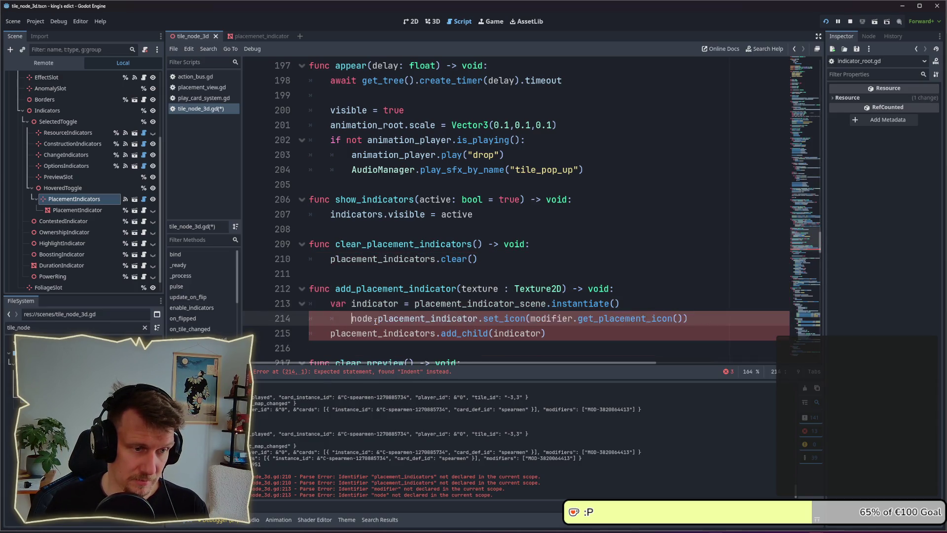
double_click(375, 303)
key(ctrl+c)
drag(330, 319, 459, 318)
key(ctrl+v)
drag(583, 318, 430, 318)
text(texture)
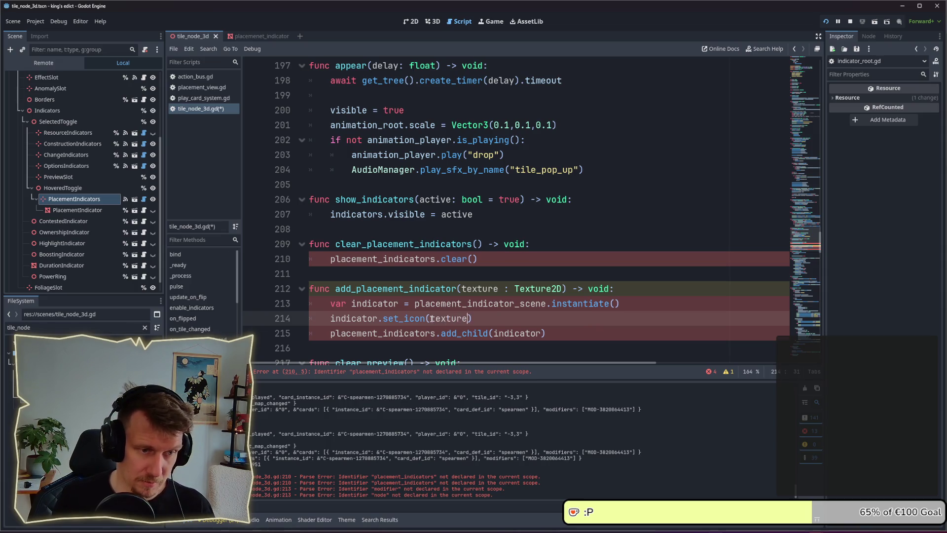
text())
key(ctrl+s)
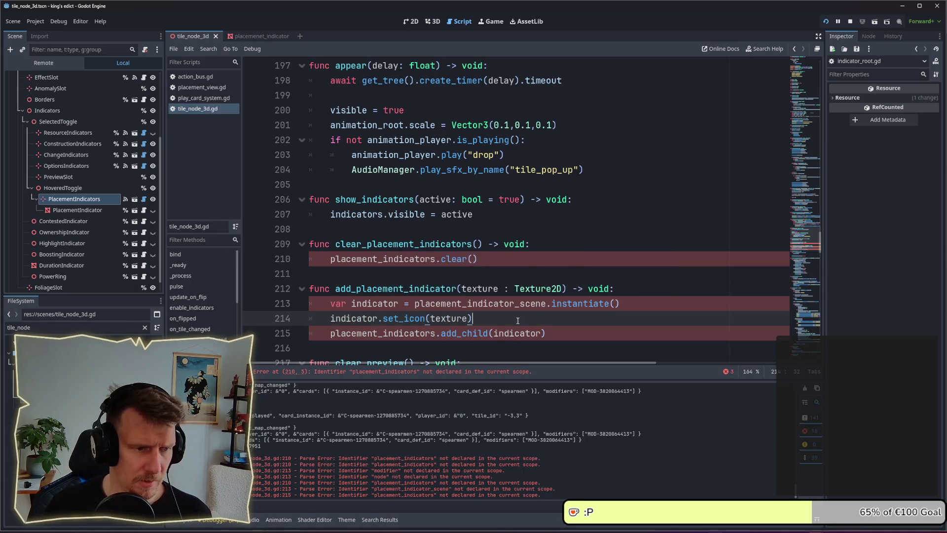
scroll(513, 311, down, 1)
- Delete the PlacementIndicator child node under PlacementIndicators and save the scene
double_click(413, 290)
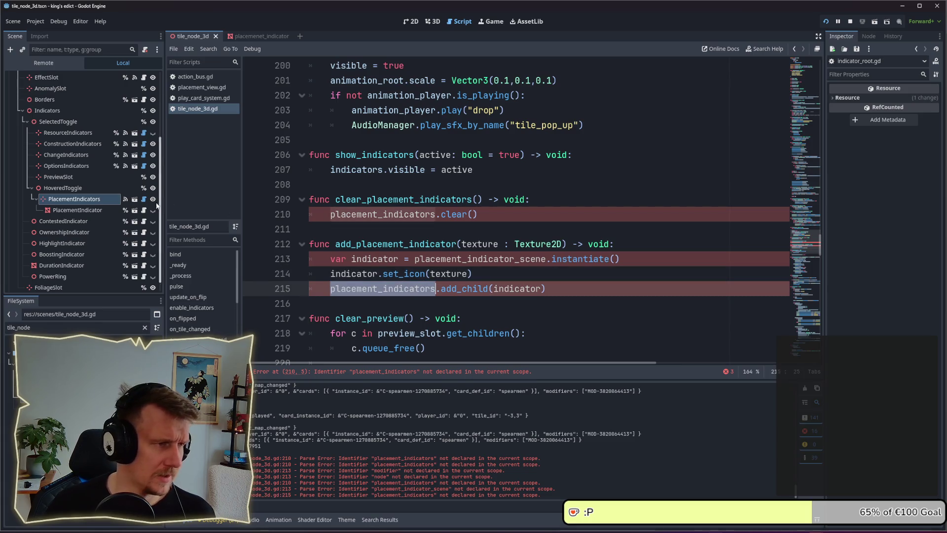
click(93, 199)
right_click(92, 199)
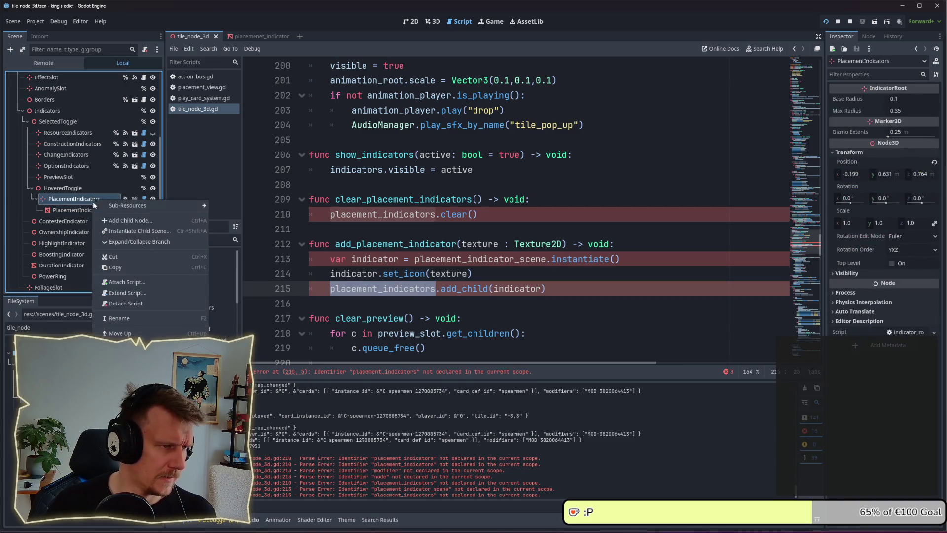
key(Escape)
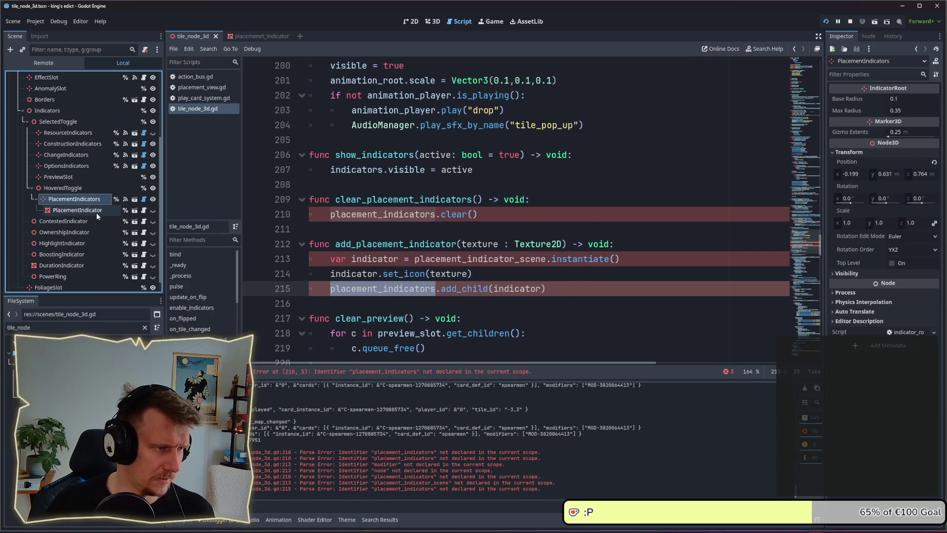
click(96, 212)
key(Delete)
key(Return)
key(ctrl+s)
- Drag the PlacementIndicators node into tile_node_3d.gd to create a %PlacementIndicators reference
click(88, 199)
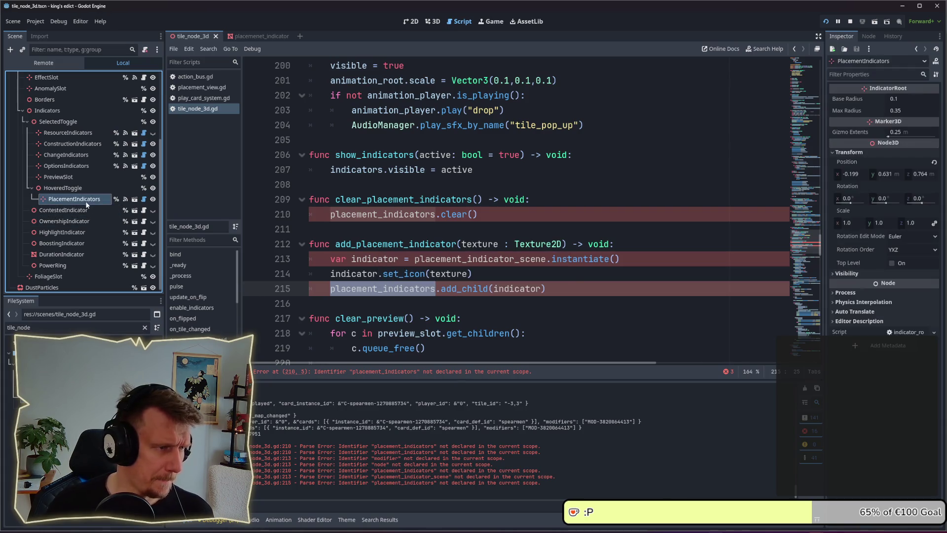
drag(820, 245, 824, 70)
scroll(556, 248, down, 7)
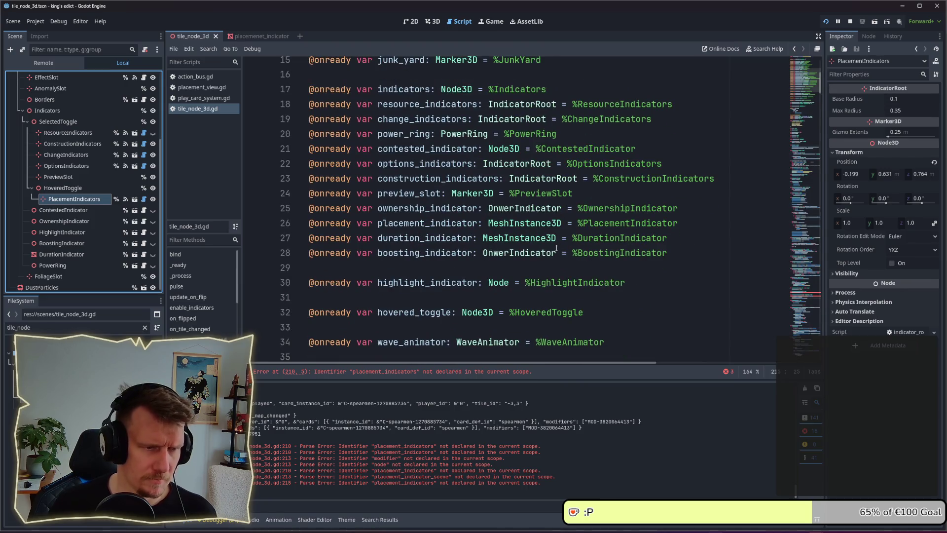
scroll(557, 247, down, 2)
scroll(557, 247, up, 5)
scroll(557, 248, up, 3)
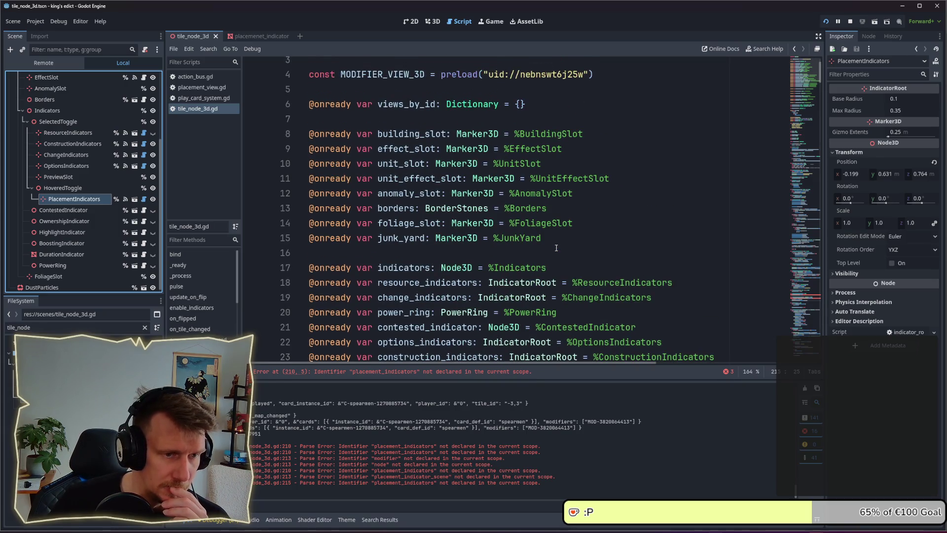
scroll(556, 248, down, 3)
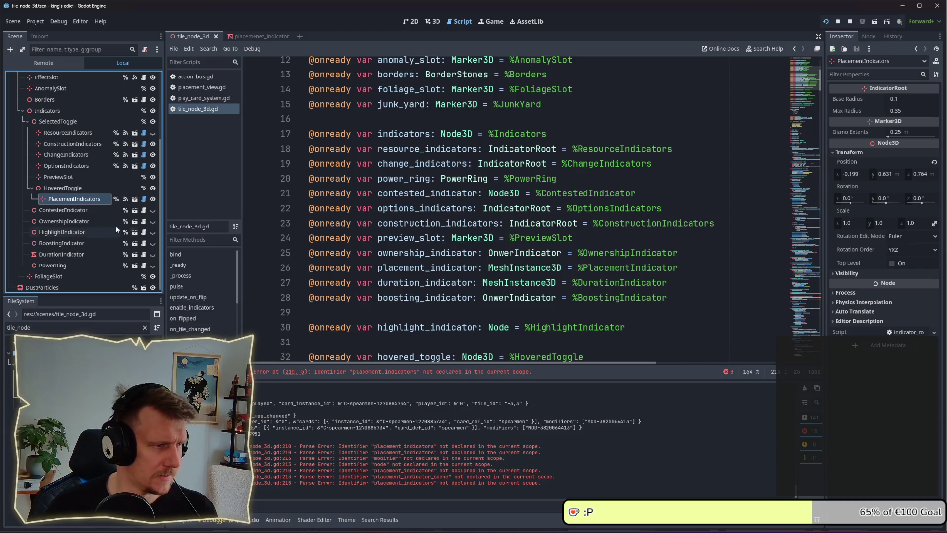
drag(74, 200, 333, 310)
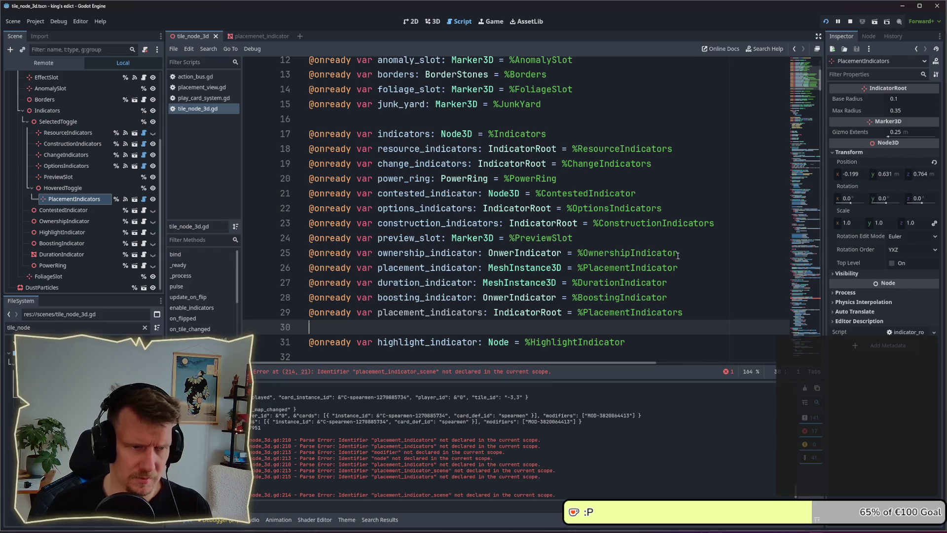
- Delete the old placement_indicator variable and move the placement_indicators declaration up into its place
drag(692, 266, 306, 268)
key(BackSpace)
key(BackSpace)
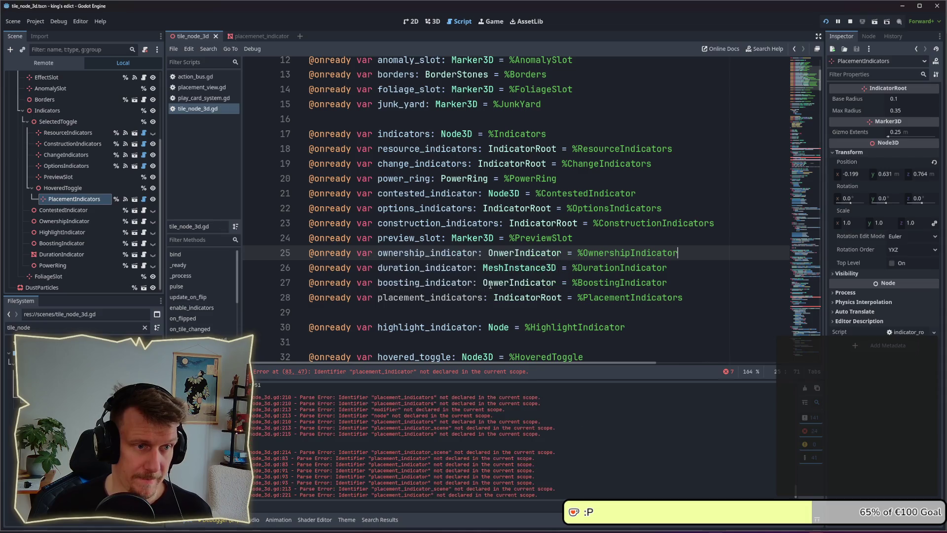
click(693, 298)
key(alt+Up)
key(alt+Up)
key(alt+Up)
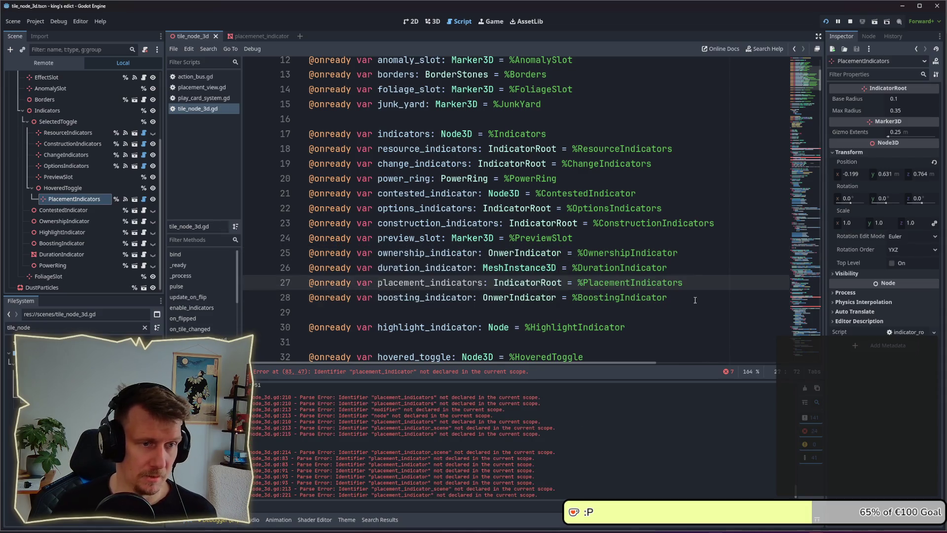
key(alt+Up)
key(alt+Up)
key(alt+Up)
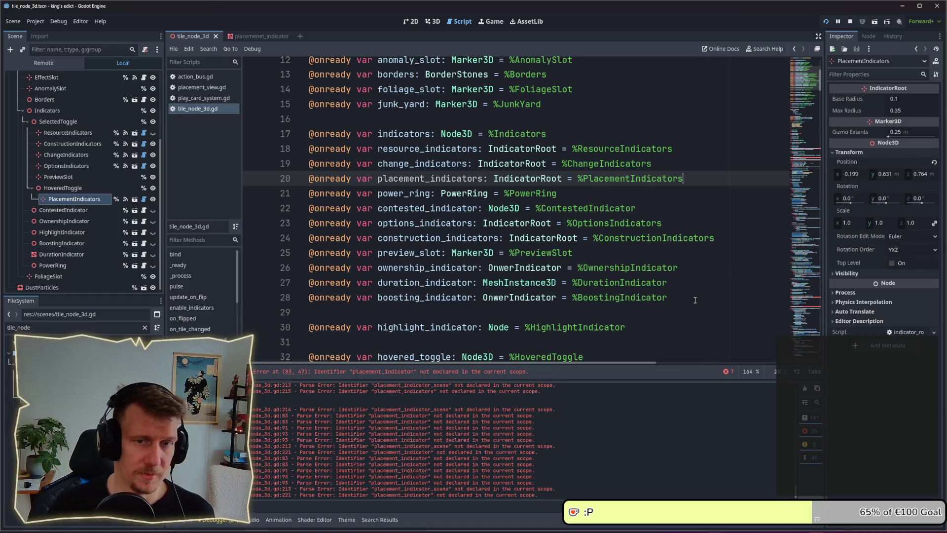
scroll(563, 198, up, 4)
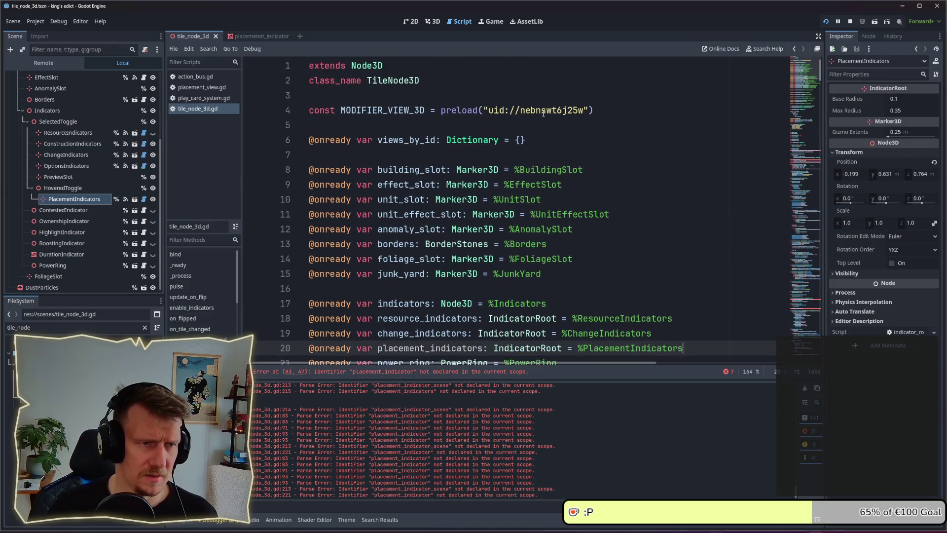
click(74, 328)
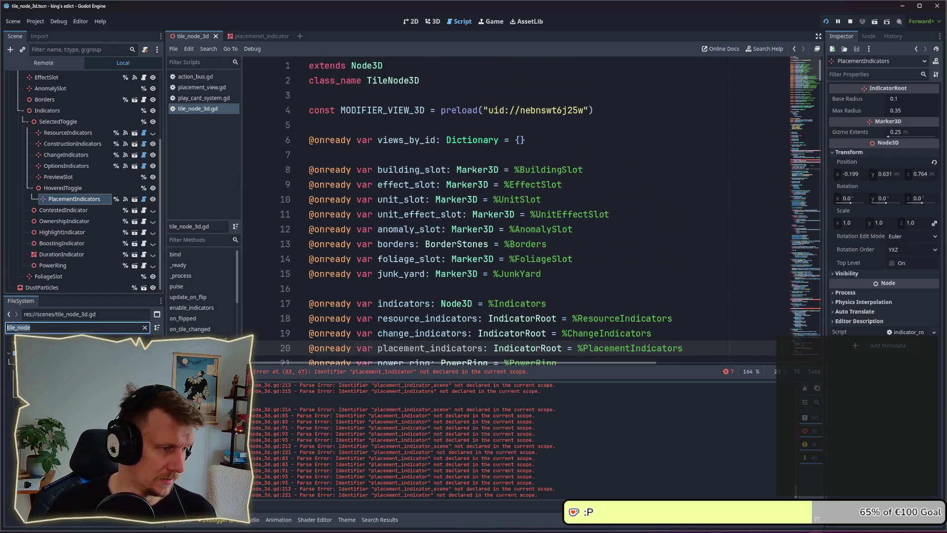
- Try a 'placcementind' FileSystem filter, clear it, and inspect the ContestedIndicator node
text(placcement_indi)
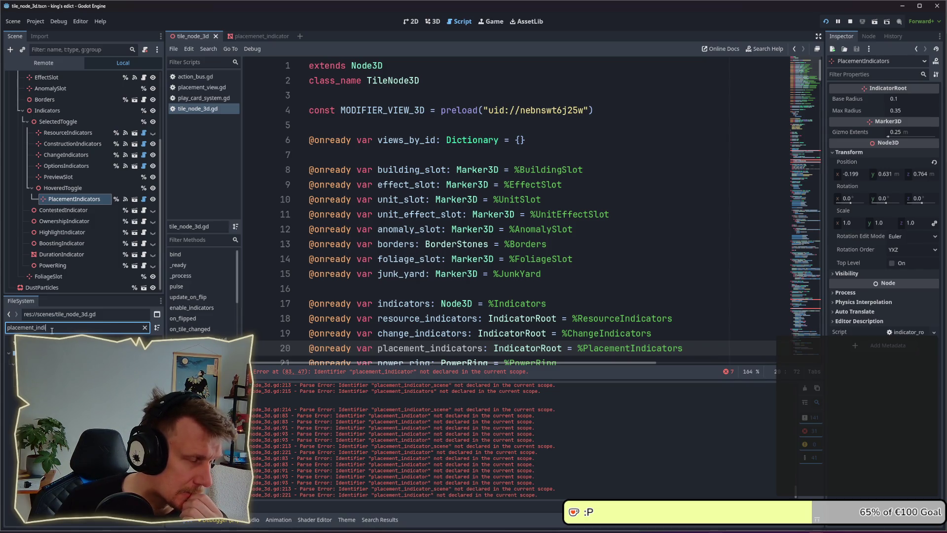
key(ctrl+a)
key(BackSpace)
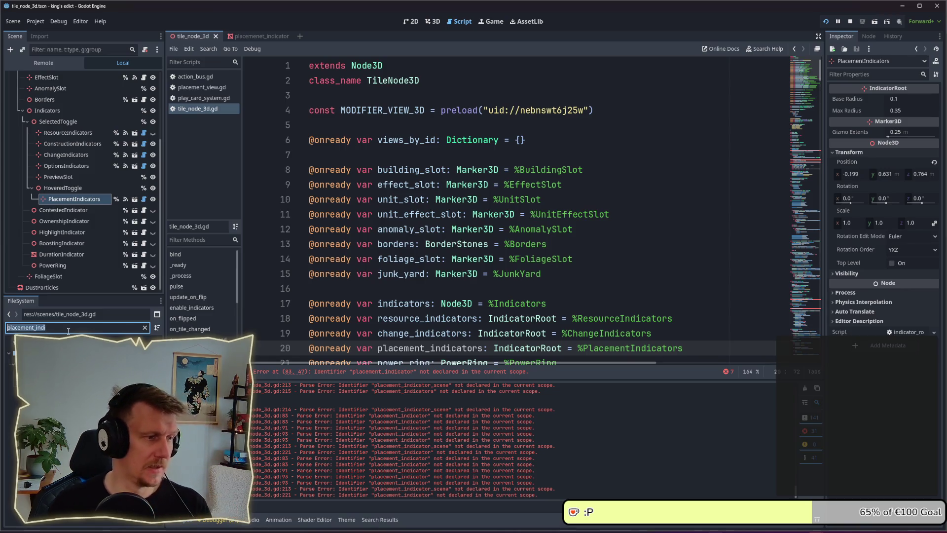
click(74, 210)
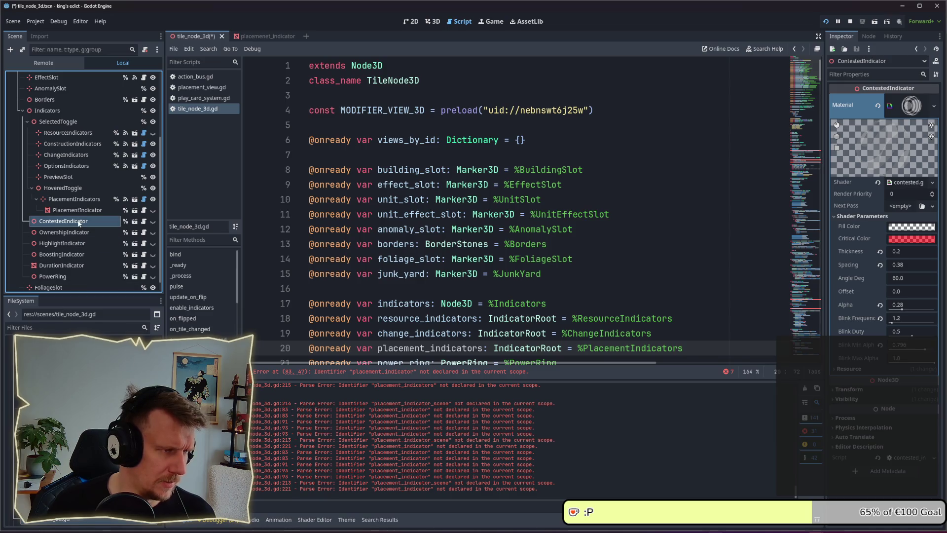
- Filter FileSystem for 'placemene' and rename placemenet_indicator.gd to placement_indicator.gd
click(66, 325)
text(plax)
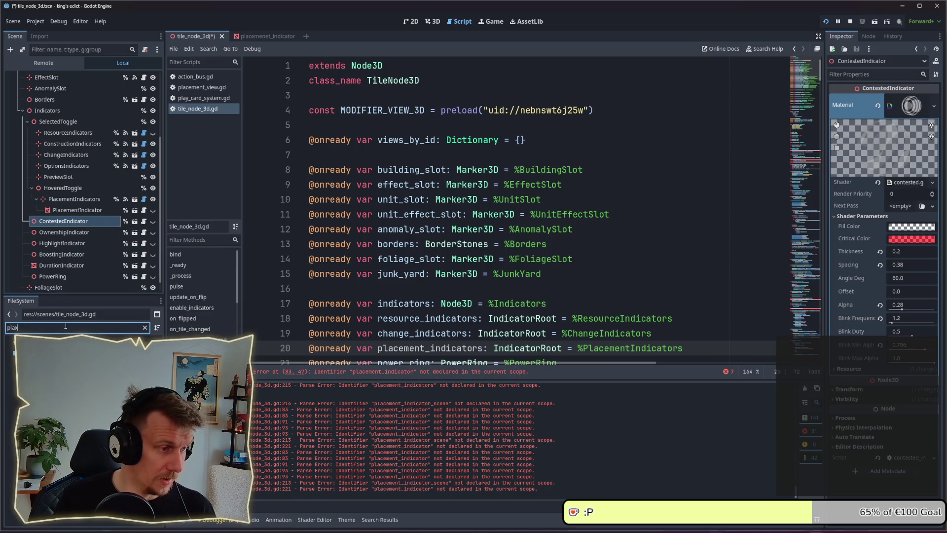
key(BackSpace)
text(cem,)
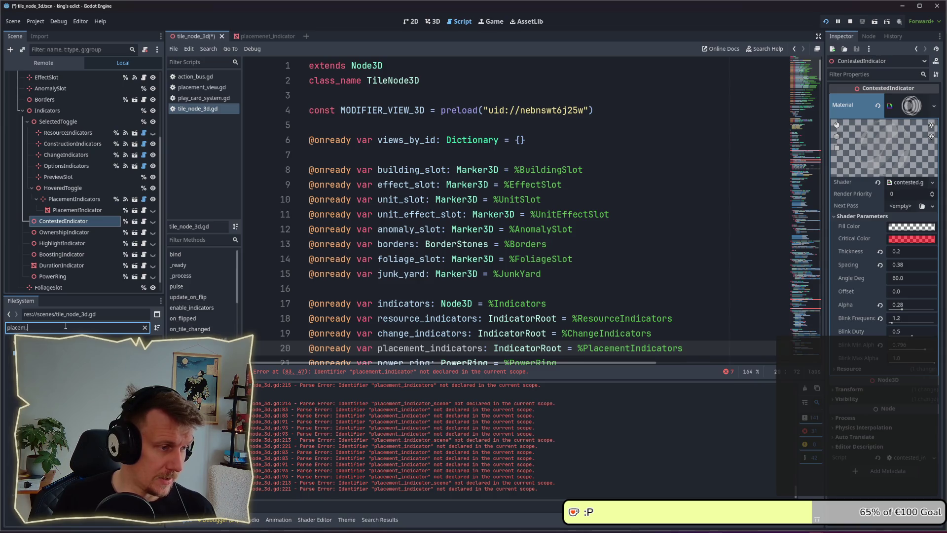
key(BackSpace)
text(enet)
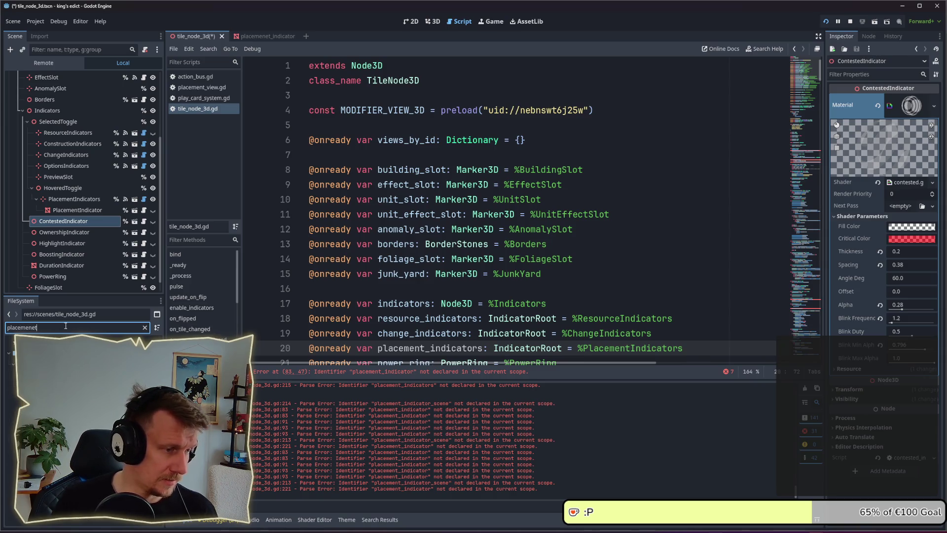
key(Down)
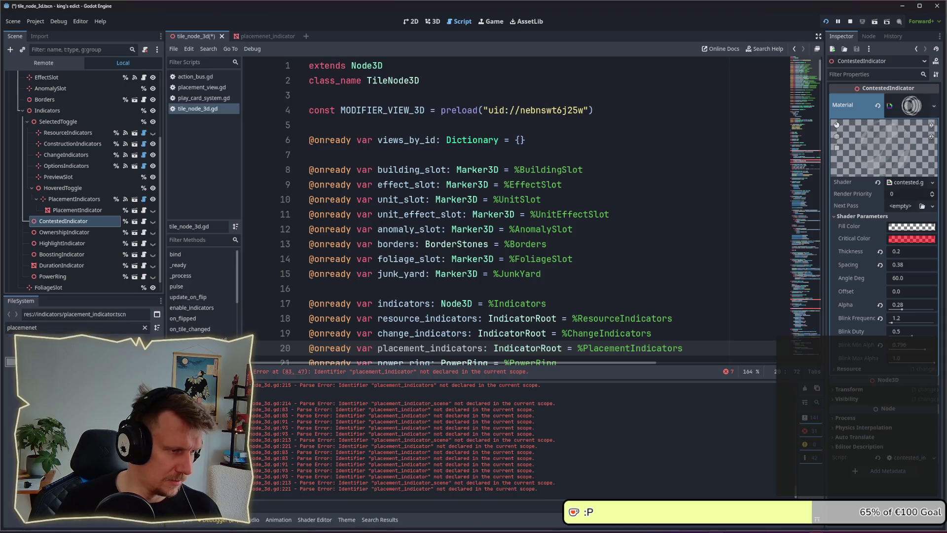
key(Down)
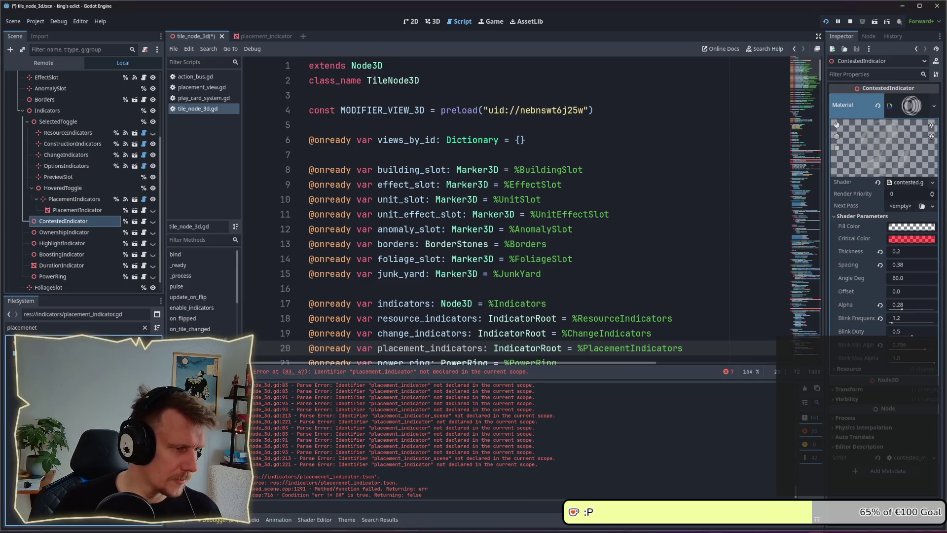
click(38, 328)
- Preload placement_indicator.tscn as a PLACEMENT_INDICATOR constant in the tile script and save
key(BackSpace)
key(BackSpace)
text(t)
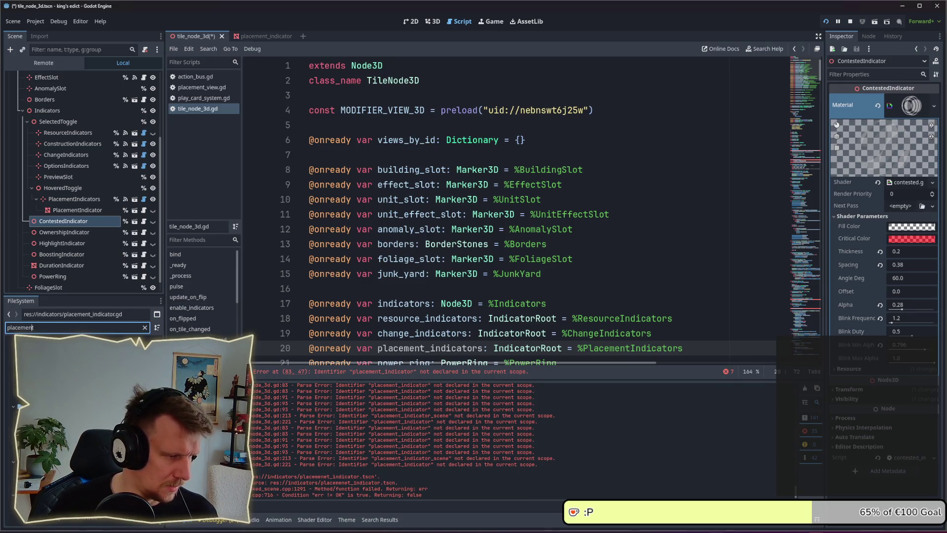
key(Down)
mouse_move(59, 345)
mouse_down()
mouse_move(439, 80)
mouse_move(439, 125)
mouse_up()
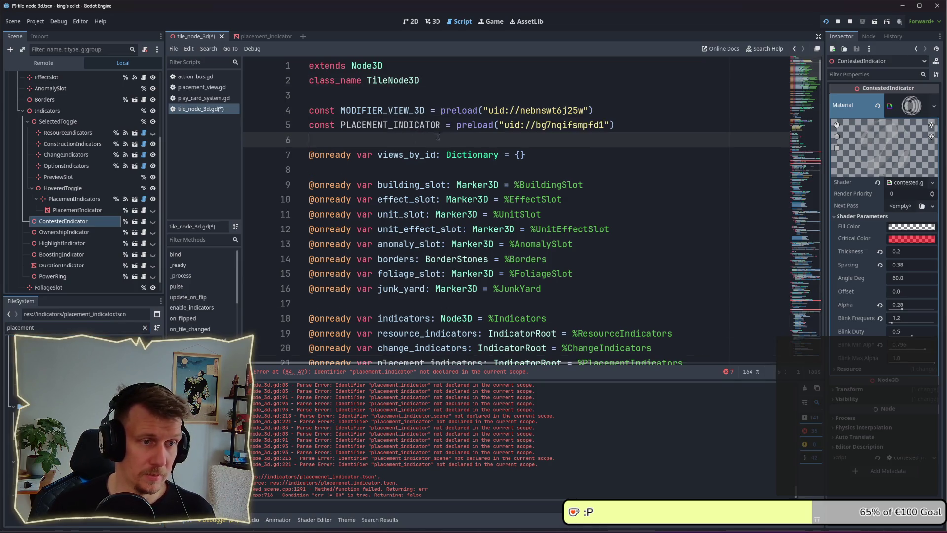
key(ctrl+s)
click(655, 291)
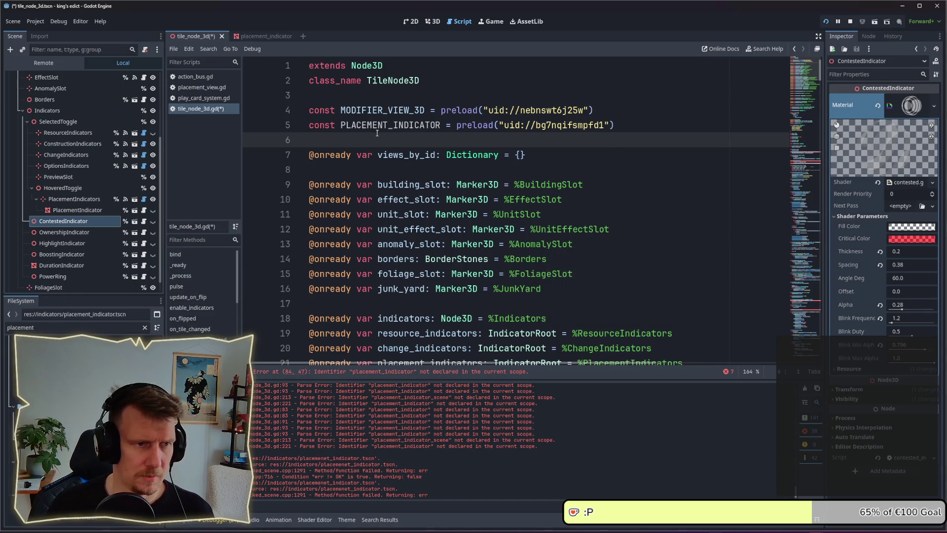
- Replace placement_indicator_scene on line 214 with PLACEMENT_INDICATOR and save
double_click(390, 125)
key(ctrl+c)
click(804, 306)
scroll(432, 154, up, 10)
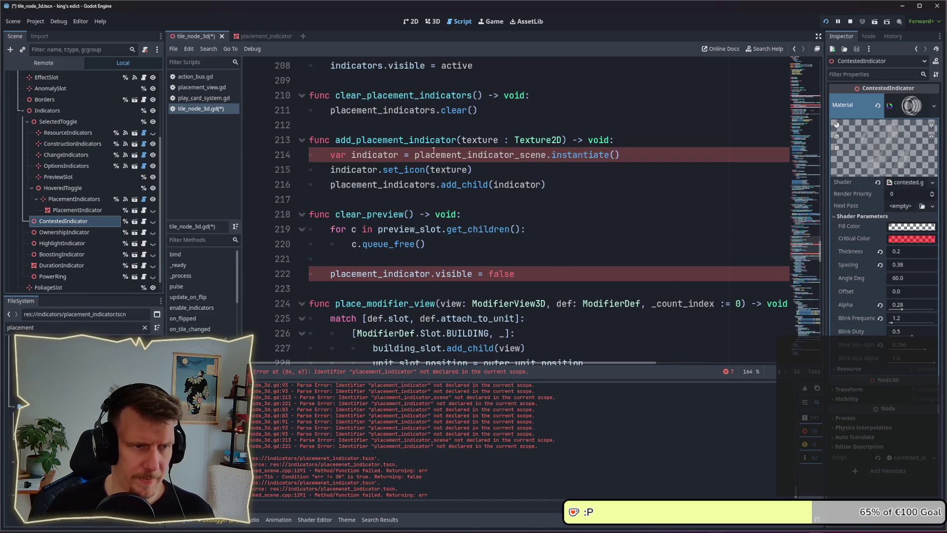
double_click(492, 159)
key(ctrl+v)
key(ctrl+s)
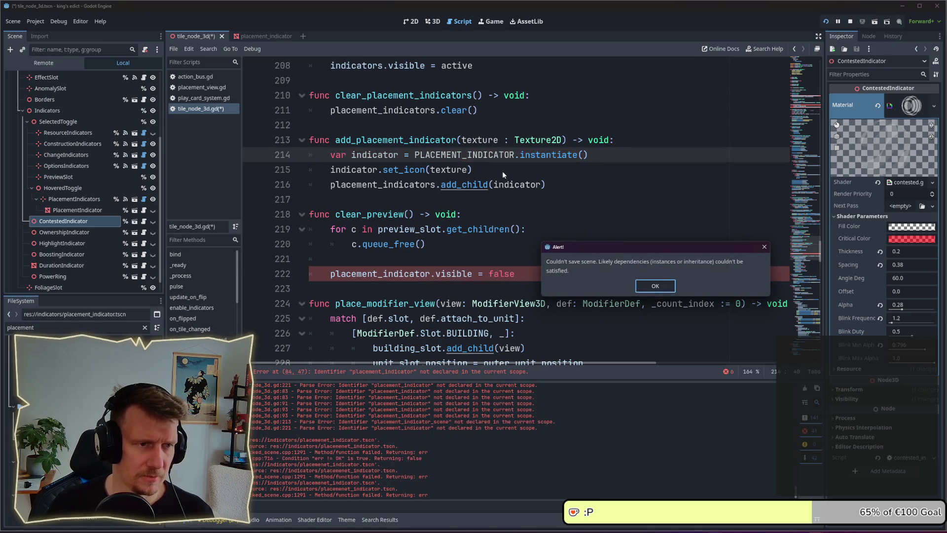
click(655, 286)
- Change line 222 from placement_indicator.visible = false to placement_indicators.clear()
click(514, 259)
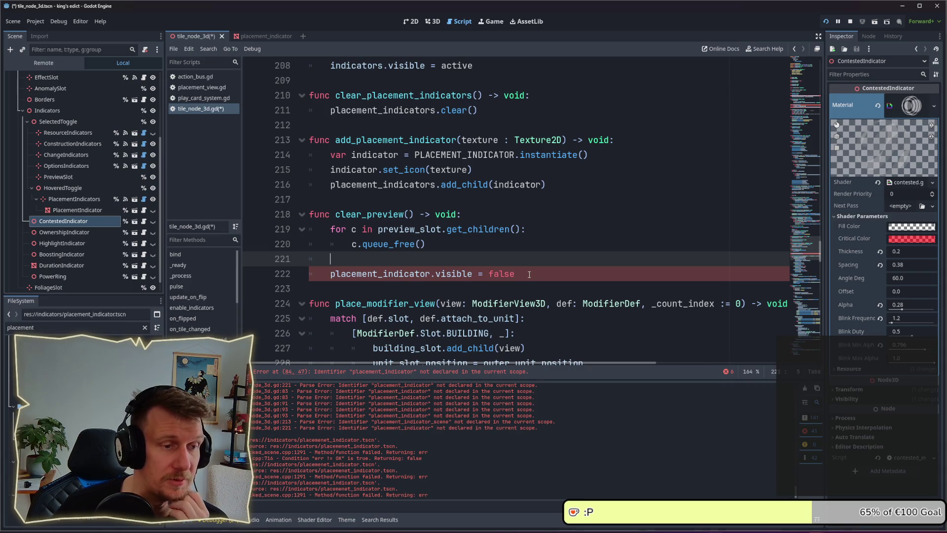
click(529, 275)
click(393, 183)
double_click(393, 183)
key(ctrl+c)
double_click(385, 273)
key(ctrl+v)
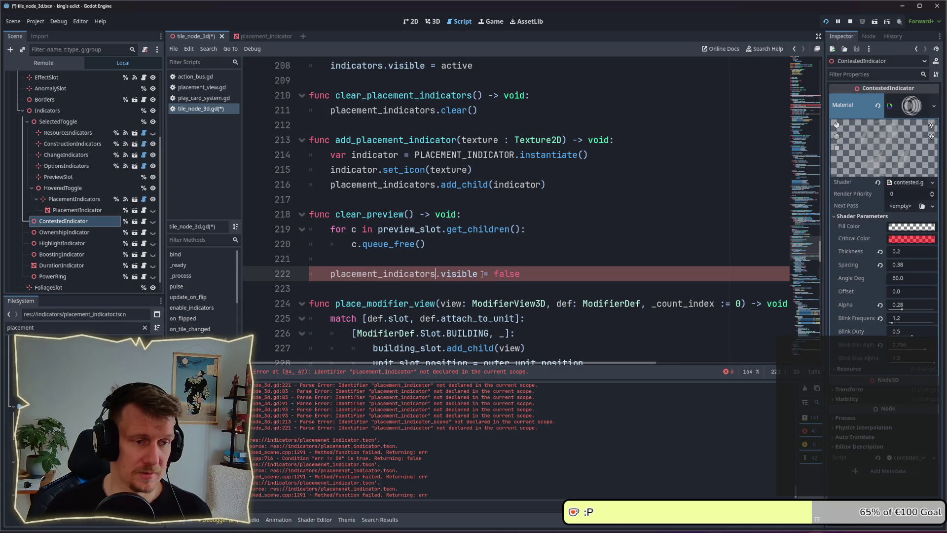
drag(522, 274, 439, 274)
text(bl)
key(BackSpace)
key(BackSpace)
text(clear)
key(Return)
- Save the script again, dismissing the save error to jump to the erroring lines
key(ctrl+s)
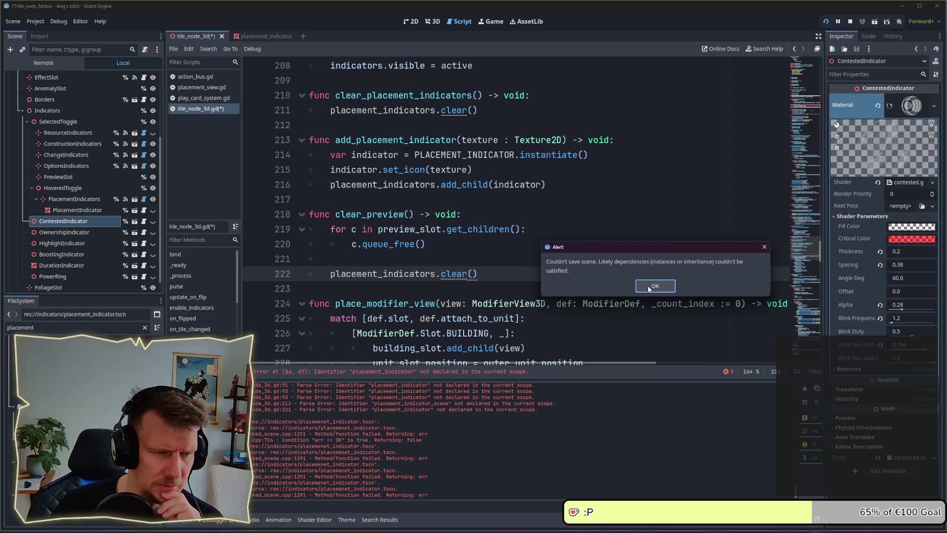
click(649, 289)
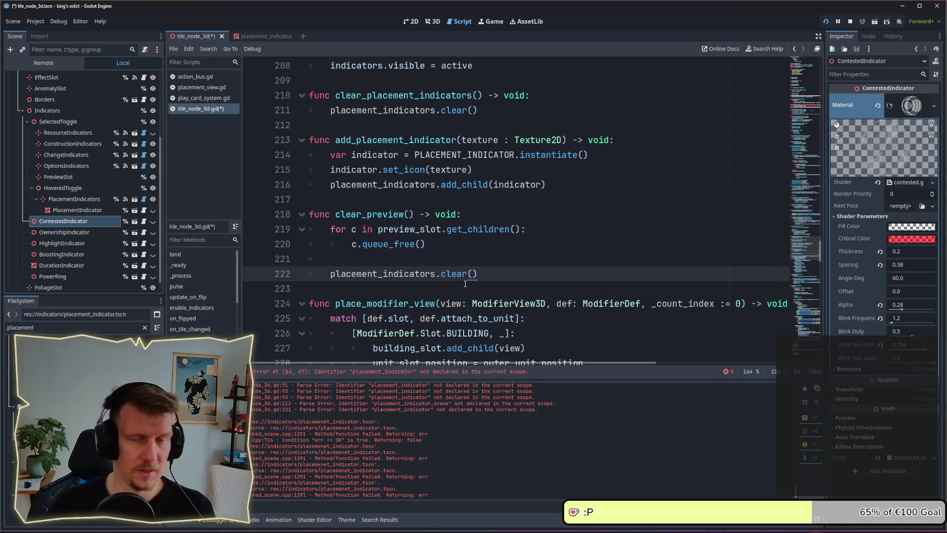
key(Down)
key(ctrl+s)
key(Return)
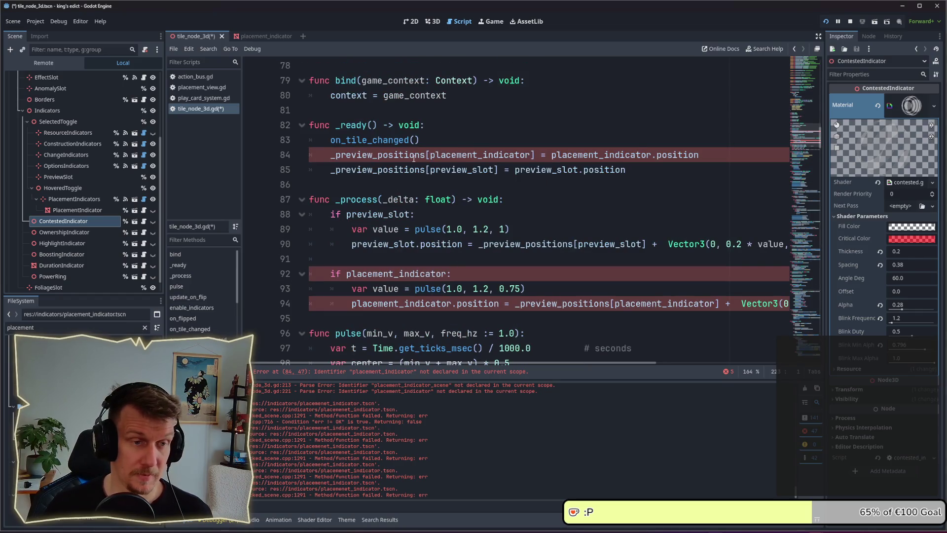
- Inspect the placement_indicator uses on line 84 in _ready and the line 92 check in _process
click(471, 140)
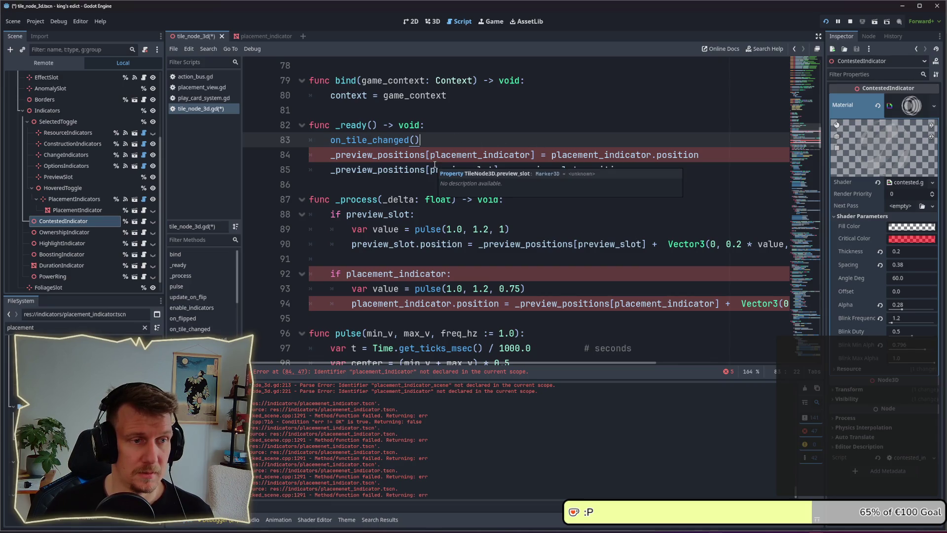
click(479, 155)
click(585, 187)
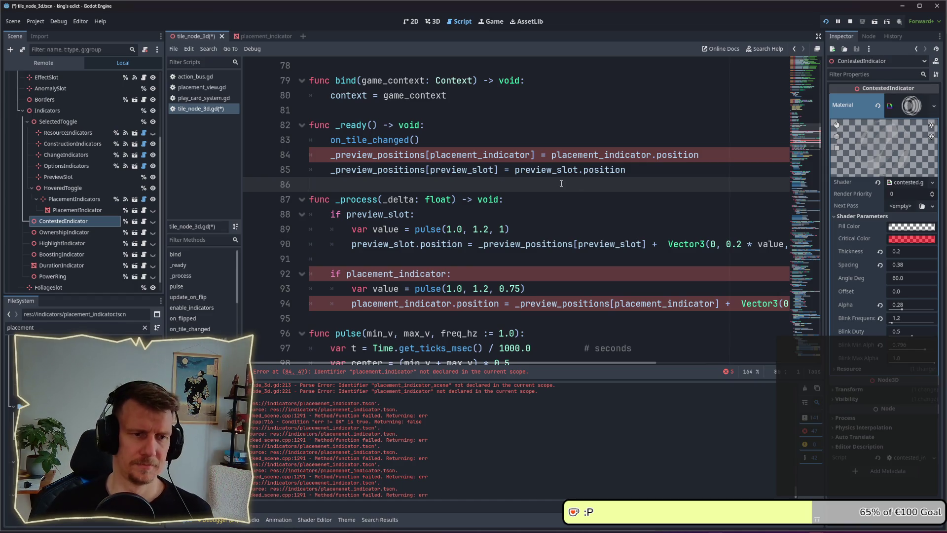
scroll(519, 241, down, 1)
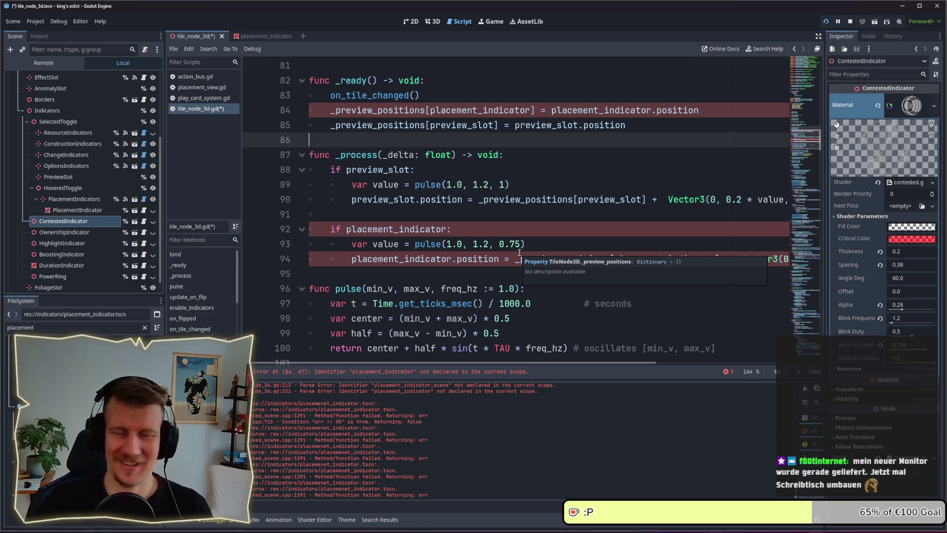
click(474, 224)
scroll(473, 223, up, 1)
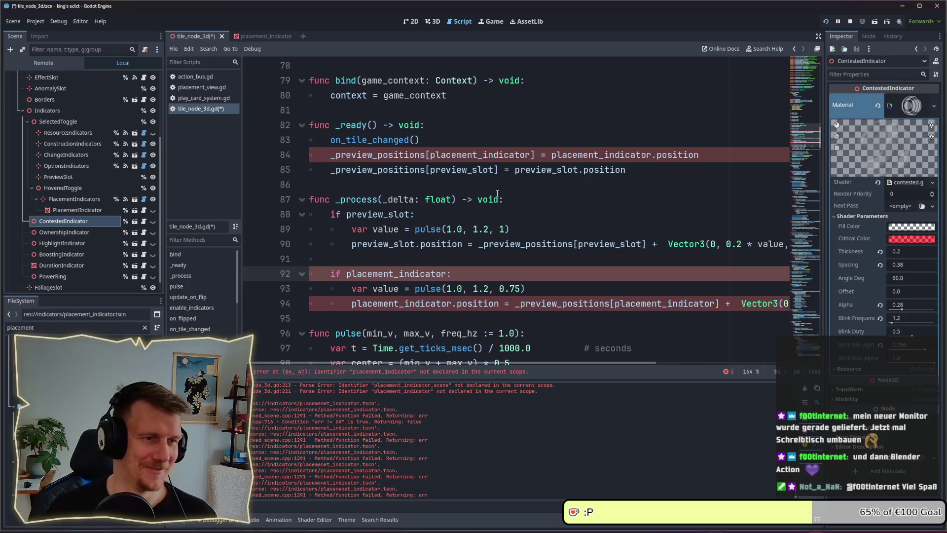
click(463, 187)
scroll(484, 221, down, 1)
click(471, 229)
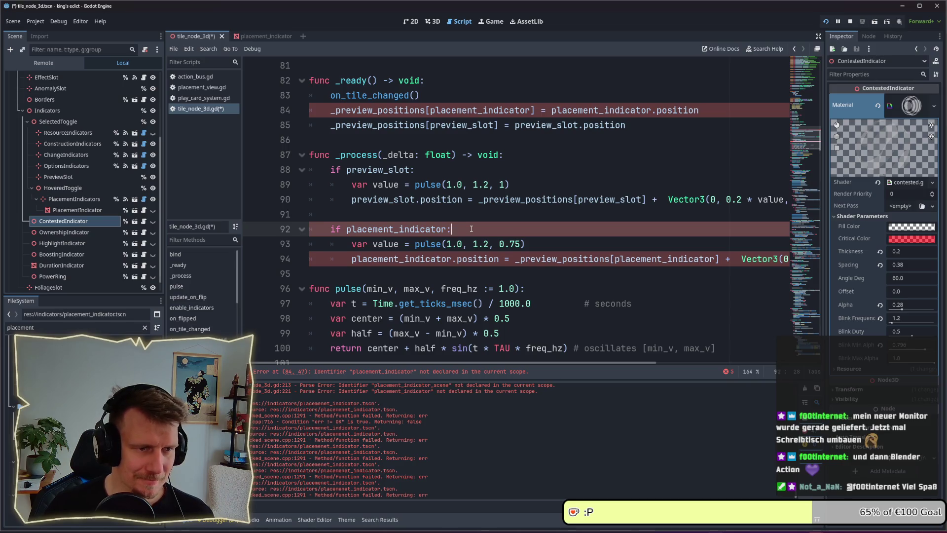
key(Left)
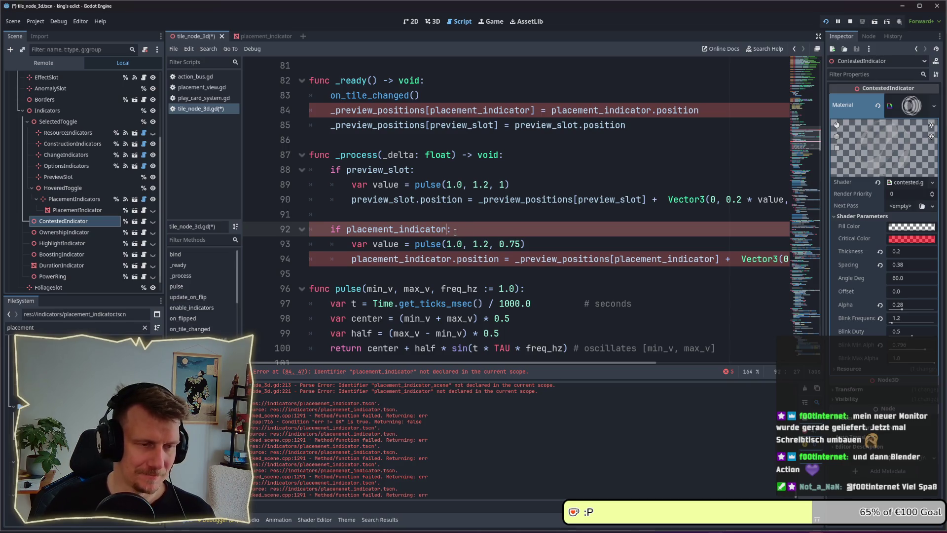
- Make line 92 check placement_indicators.get_children() and attempt a save
text(s.get)
text(_chi)
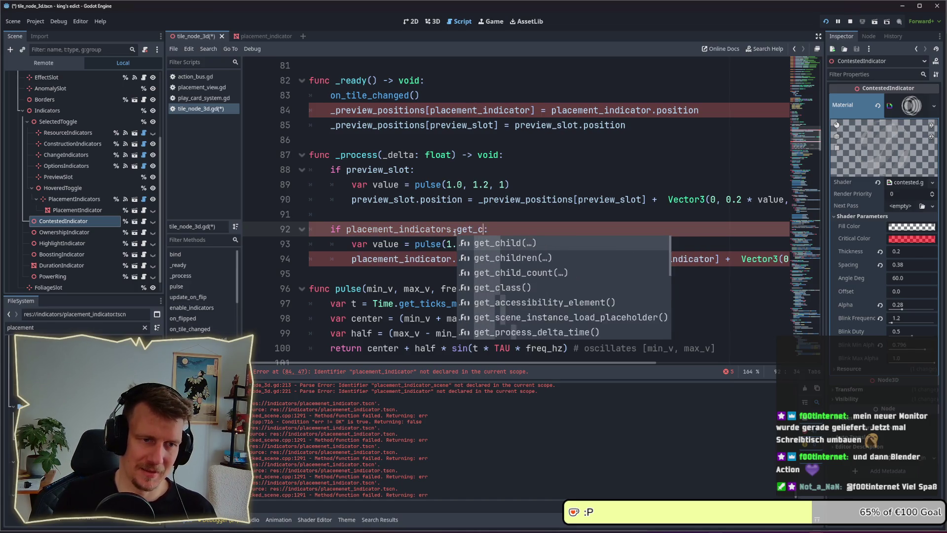
key(Down)
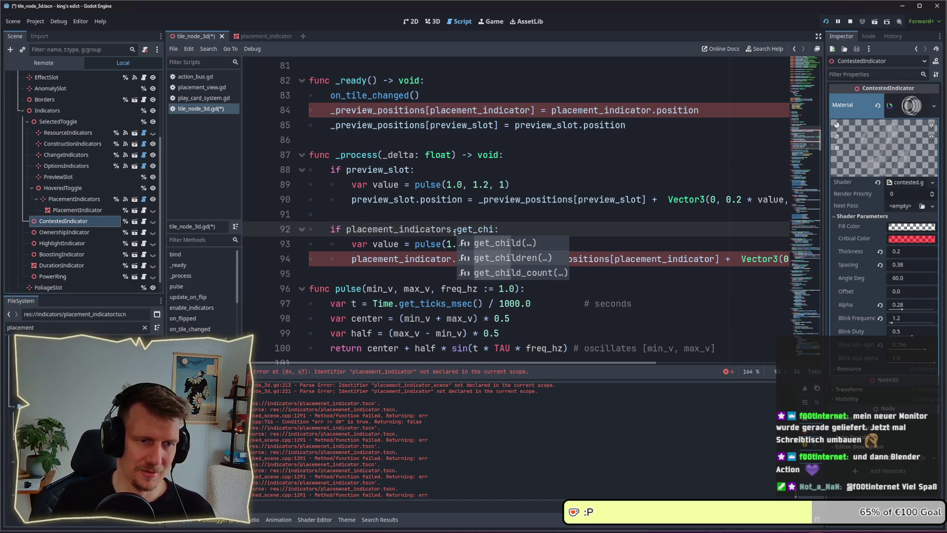
key(Return)
key(ctrl+s)
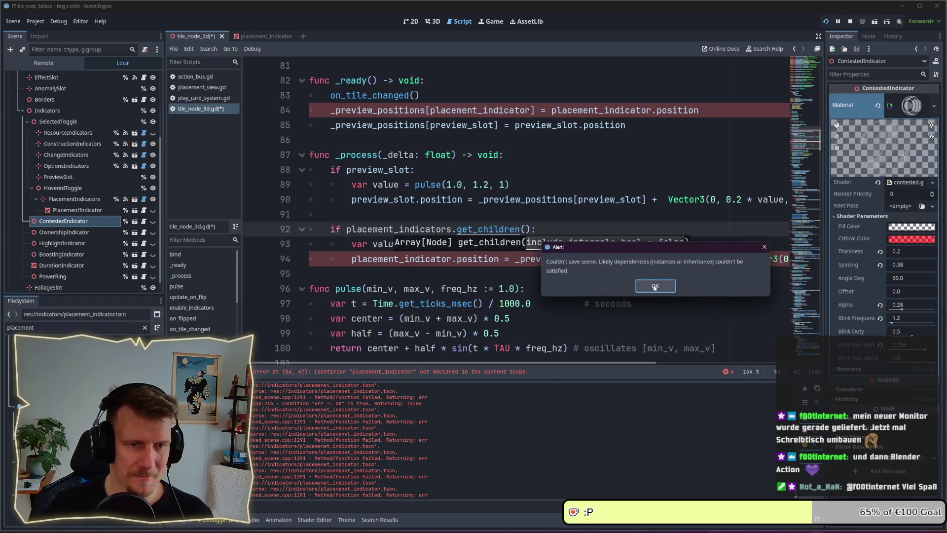
key(Return)
click(595, 227)
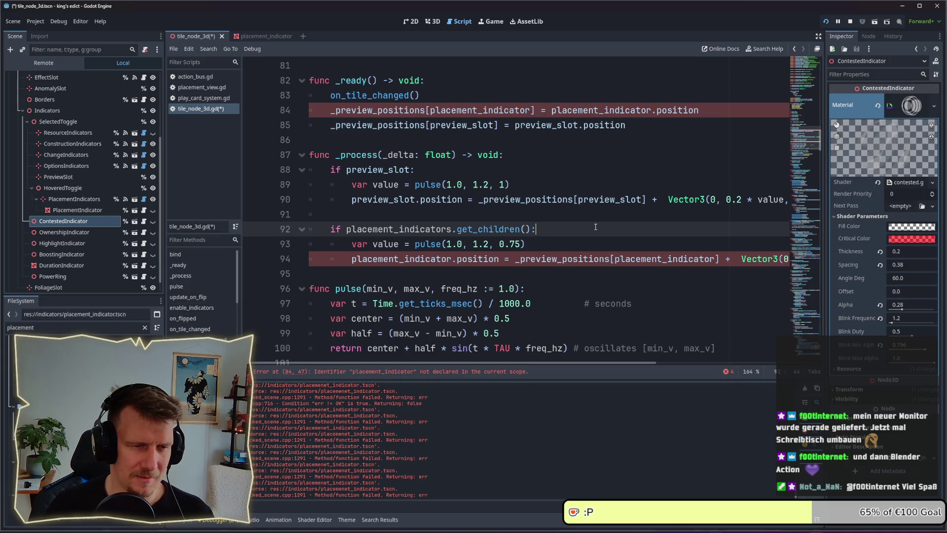
mouse_move(511, 363)
mouse_down()
mouse_move(608, 363)
mouse_move(514, 363)
mouse_up()
- Change the call to get_children_count, remove the stray character after if, and save
double_click(400, 229)
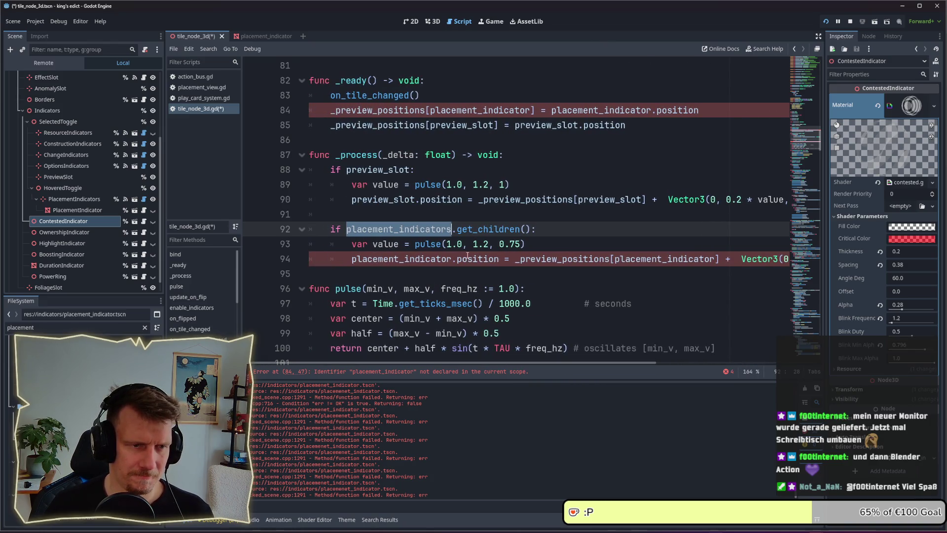
click(532, 228)
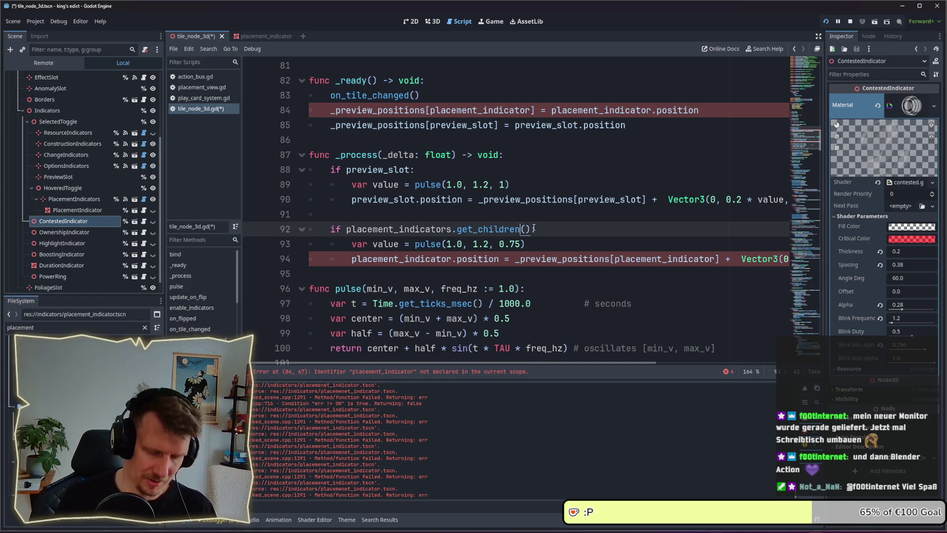
text(_count)
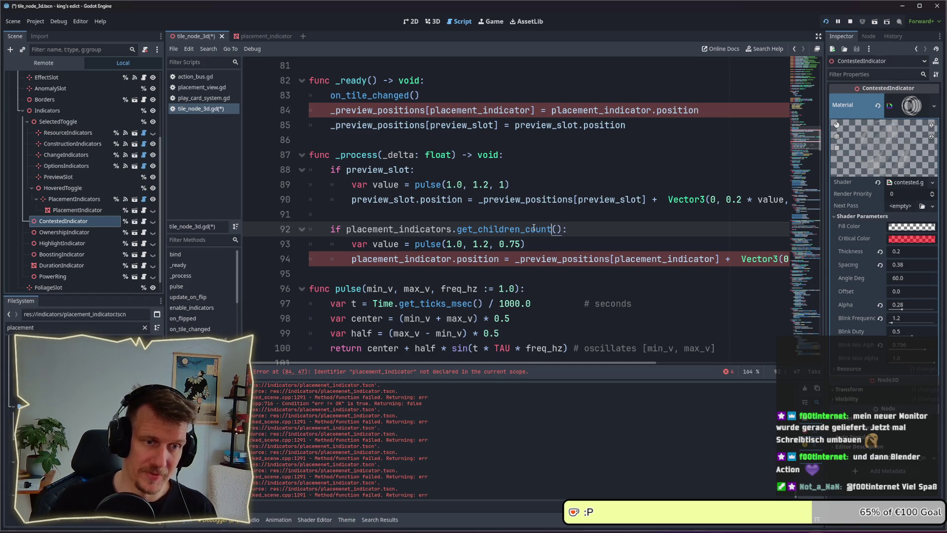
click(534, 239)
click(398, 226)
double_click(485, 229)
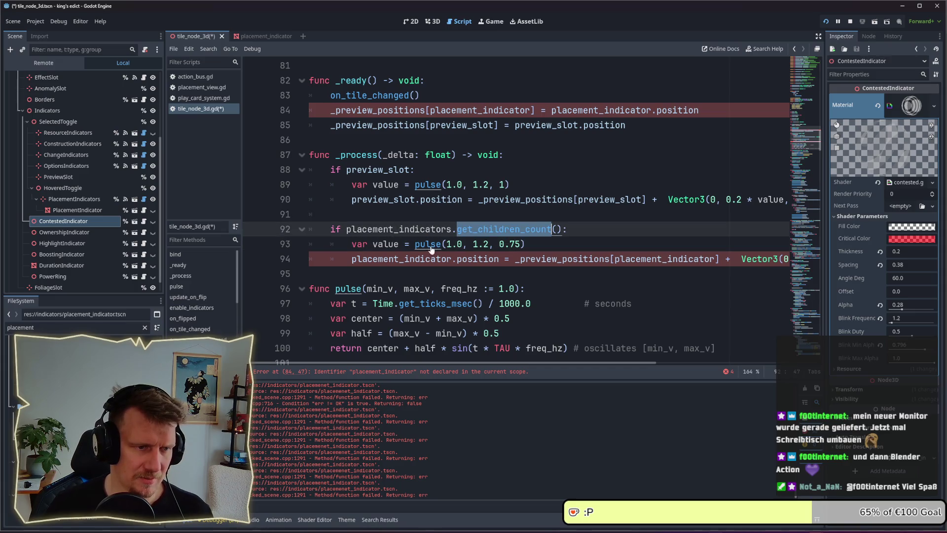
click(472, 271)
click(454, 258)
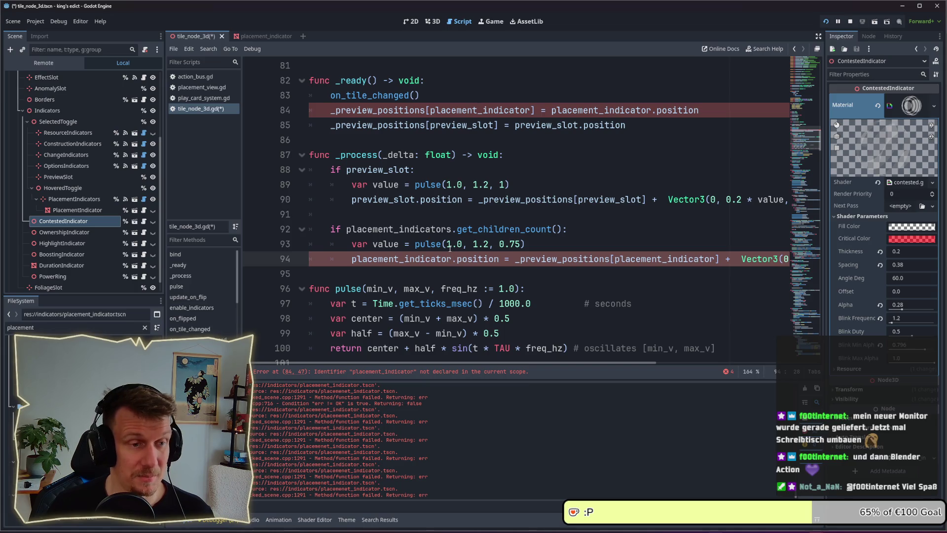
click(397, 229)
key(ctrl+Left)
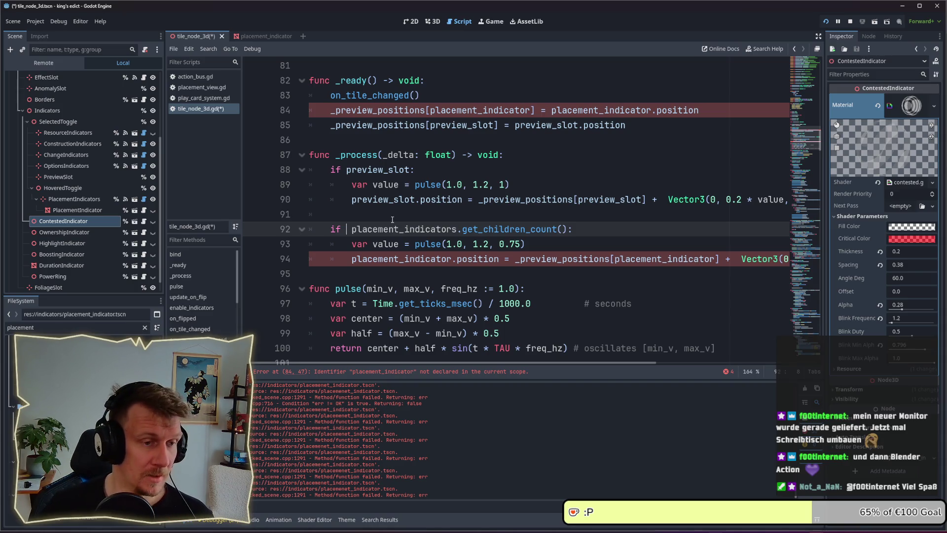
key(Delete)
key(ctrl+s)
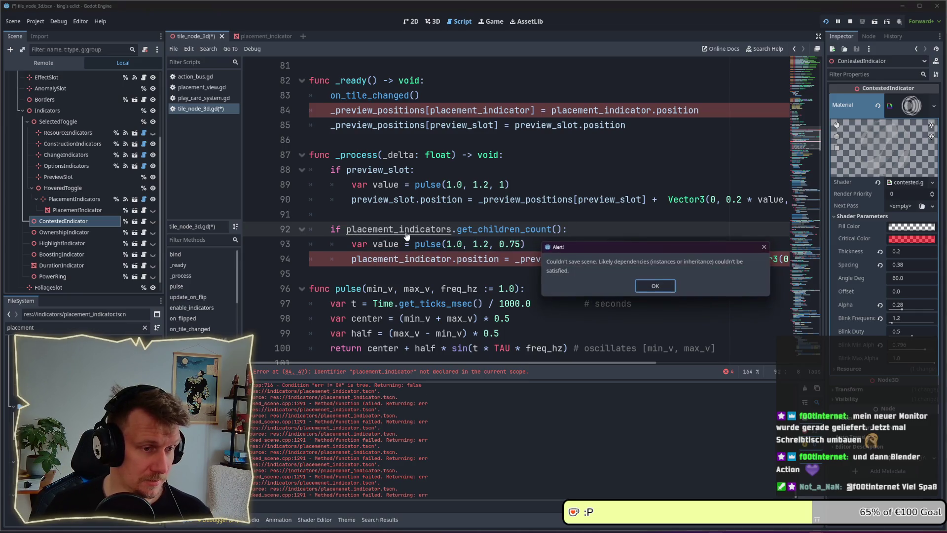
key(Return)
- Prefix the condition with 'placement_indicators &&', delete a stray character, and try saving again
text(pla)
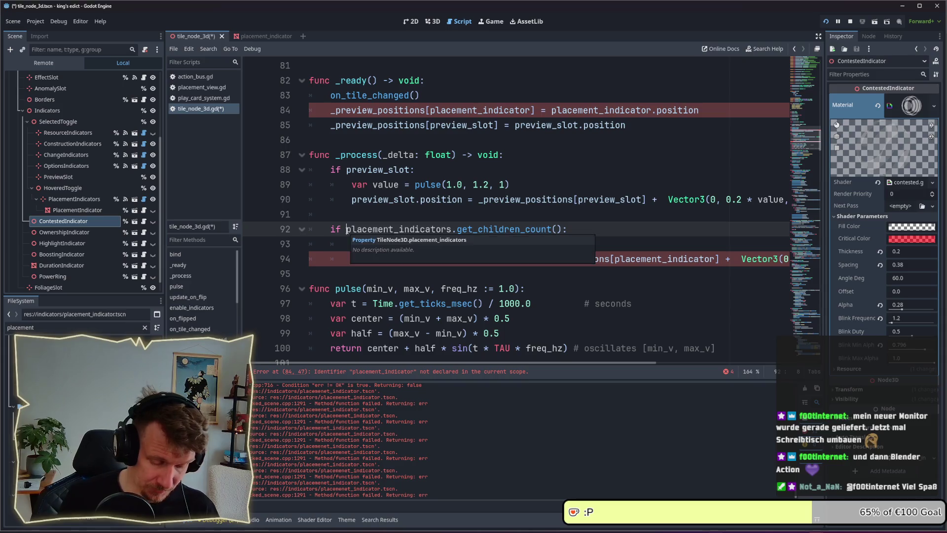
text(cement)
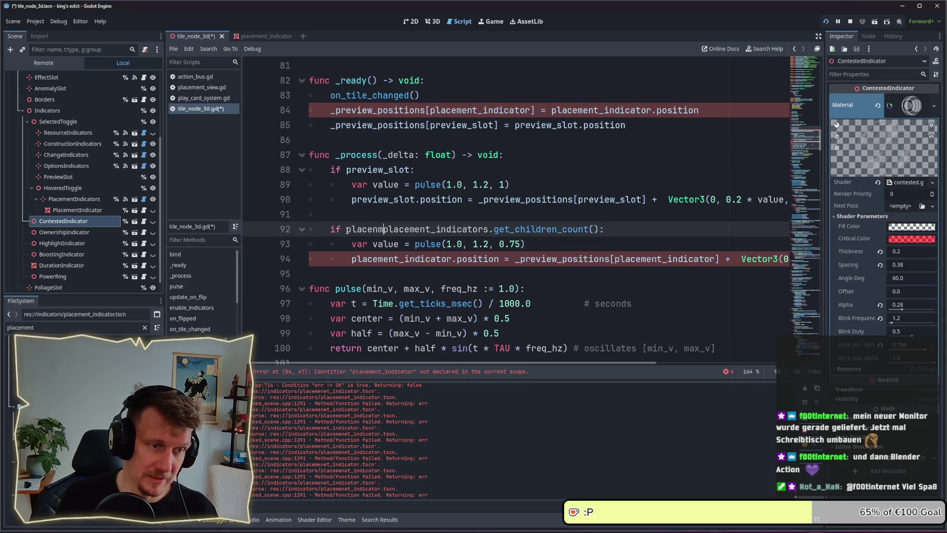
text(_indicat)
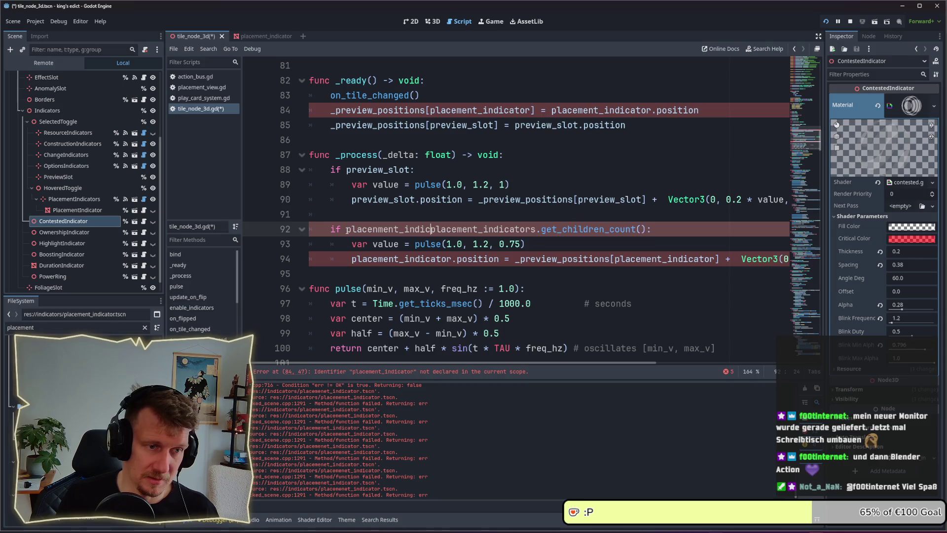
text(ors )
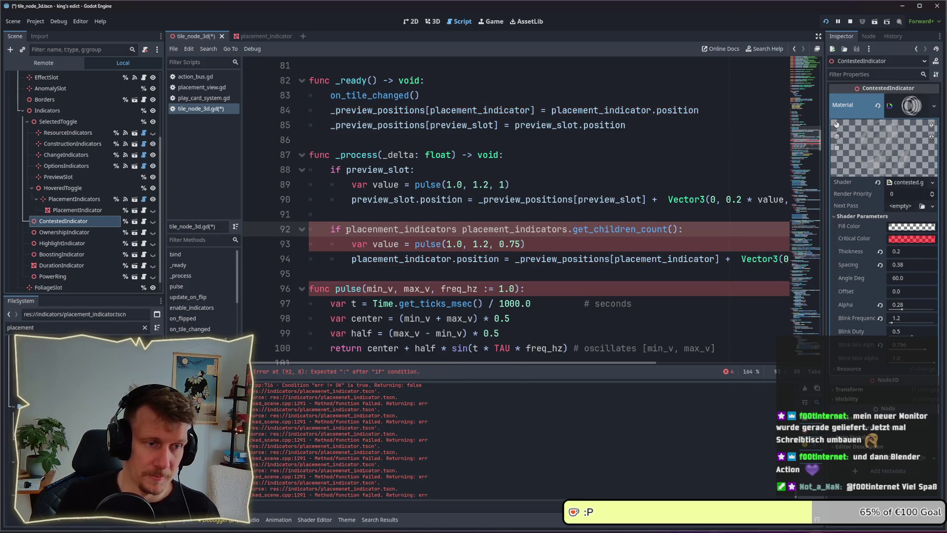
text(&&)
key(ctrl+s)
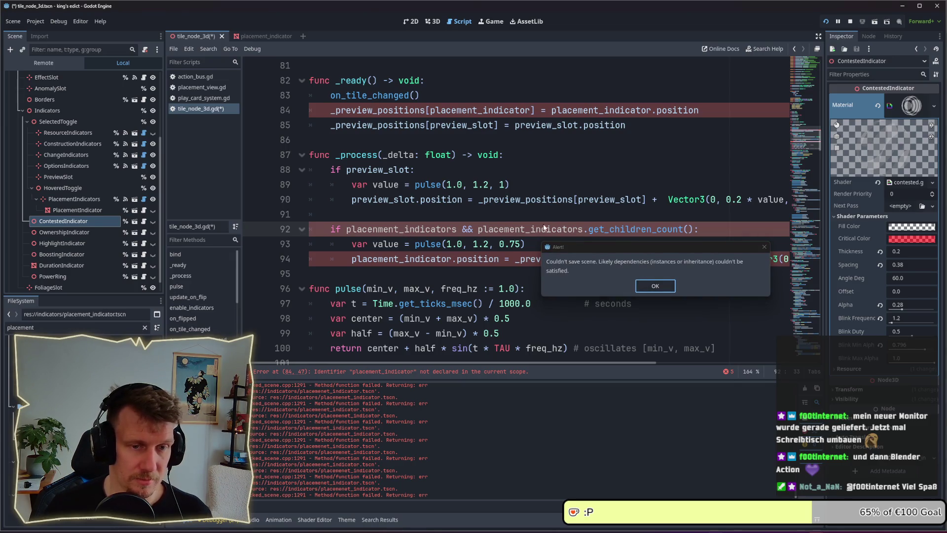
key(Return)
drag(478, 229, 586, 230)
click(356, 230)
key(Delete)
click(439, 212)
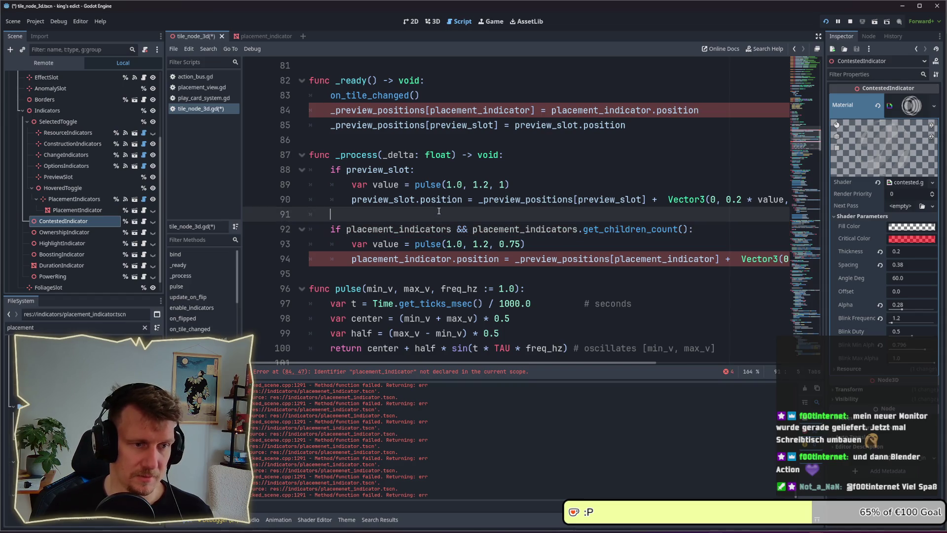
key(ctrl+s)
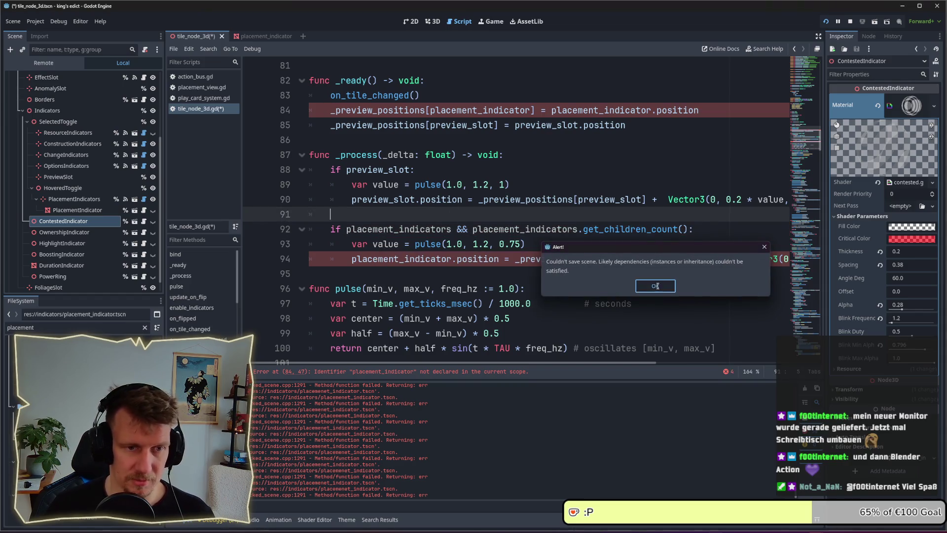
key(Return)
click(458, 259)
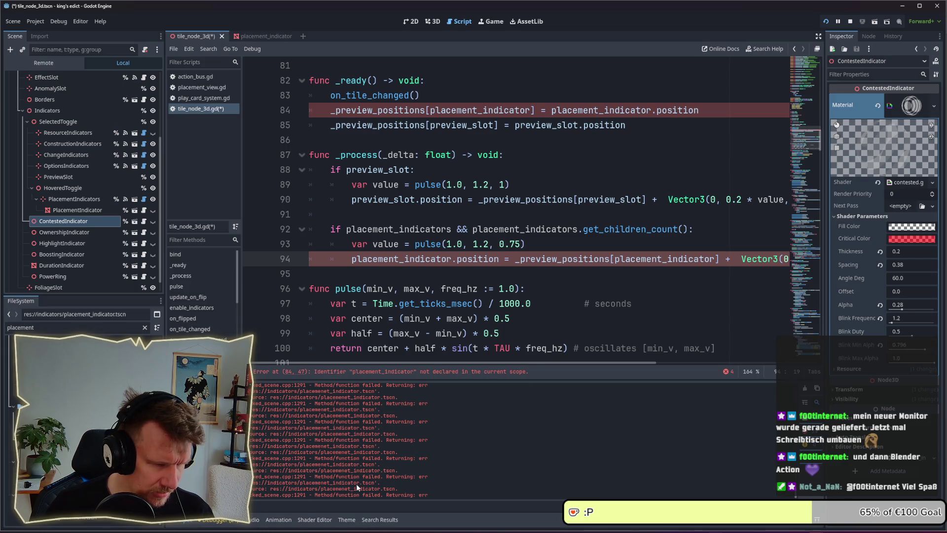
click(90, 213)
- Delete the leftover PlacementIndicator node under PlacementIndicators and save tile_node_3d.tscn
click(82, 223)
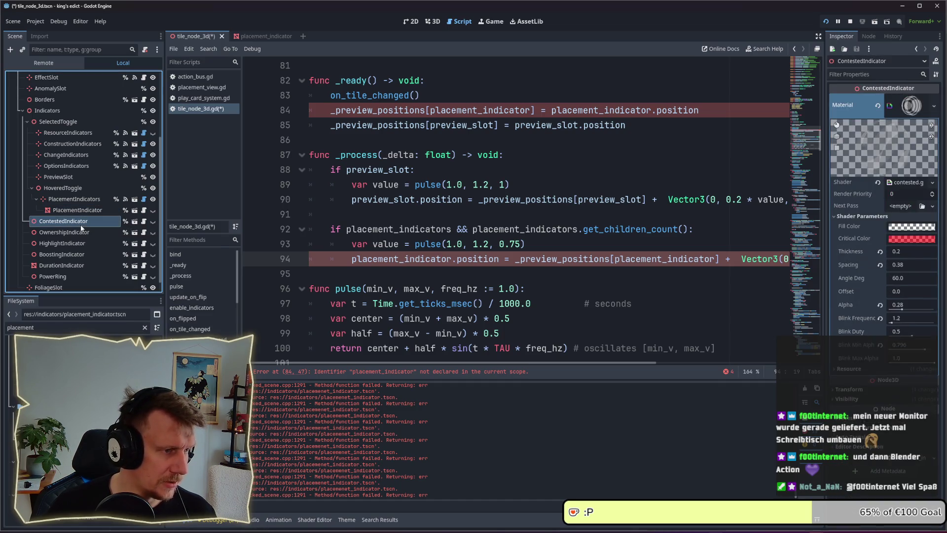
key(ctrl+s)
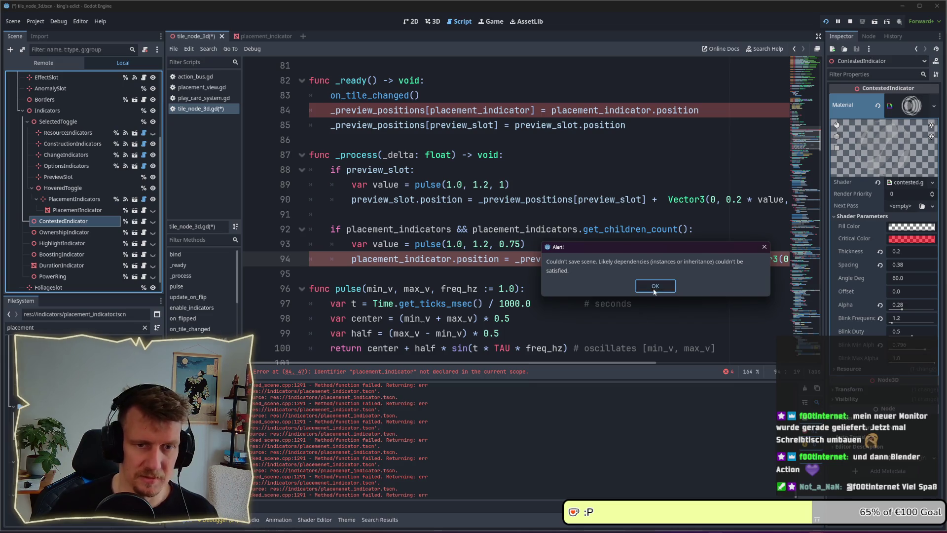
click(658, 286)
scroll(75, 153, up, 5)
click(51, 78)
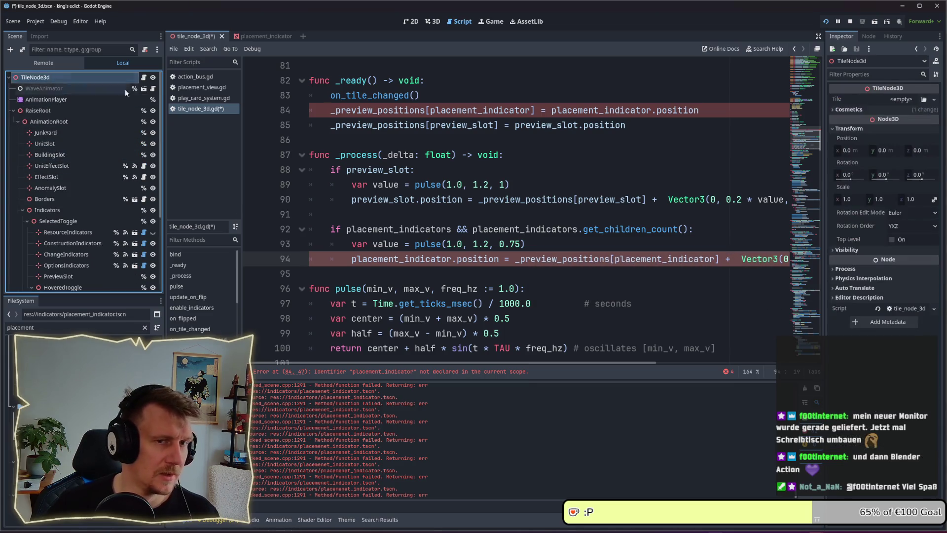
scroll(61, 222, down, 5)
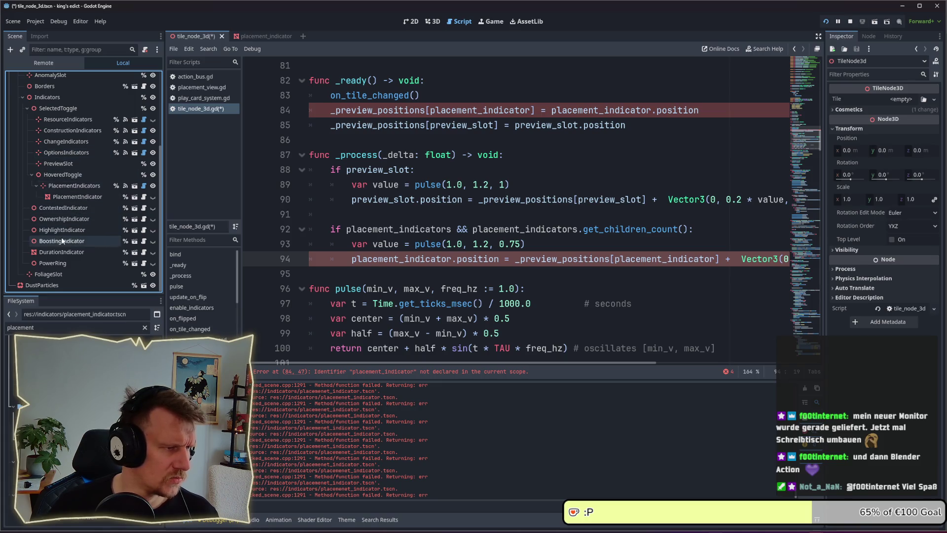
click(67, 196)
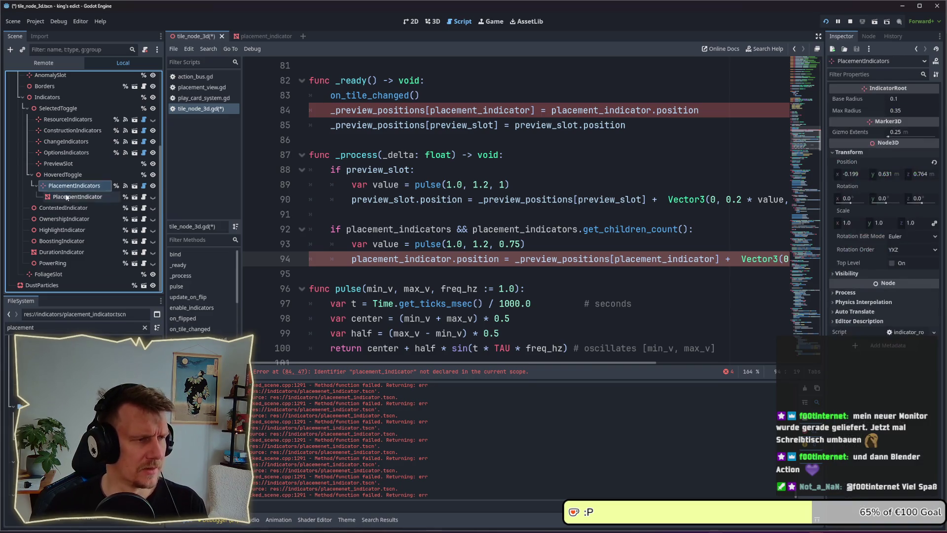
key(Delete)
click(632, 281)
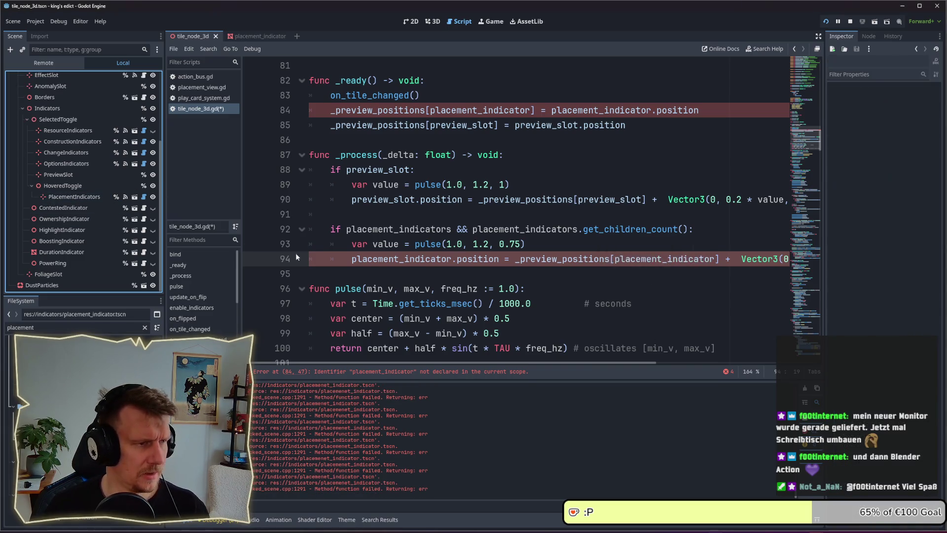
key(ctrl+s)
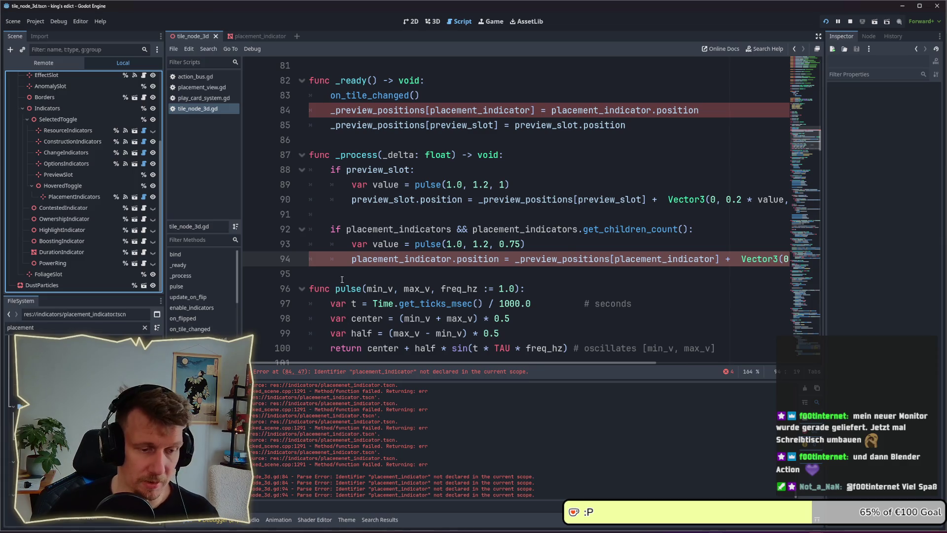
click(500, 288)
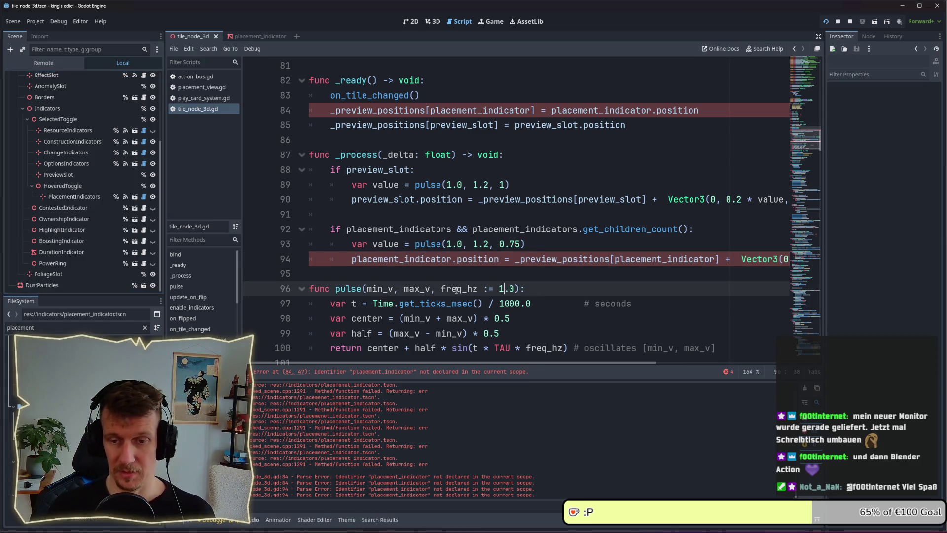
- Change both placement_indicator references on line 84 to placement_indicators and save
click(572, 260)
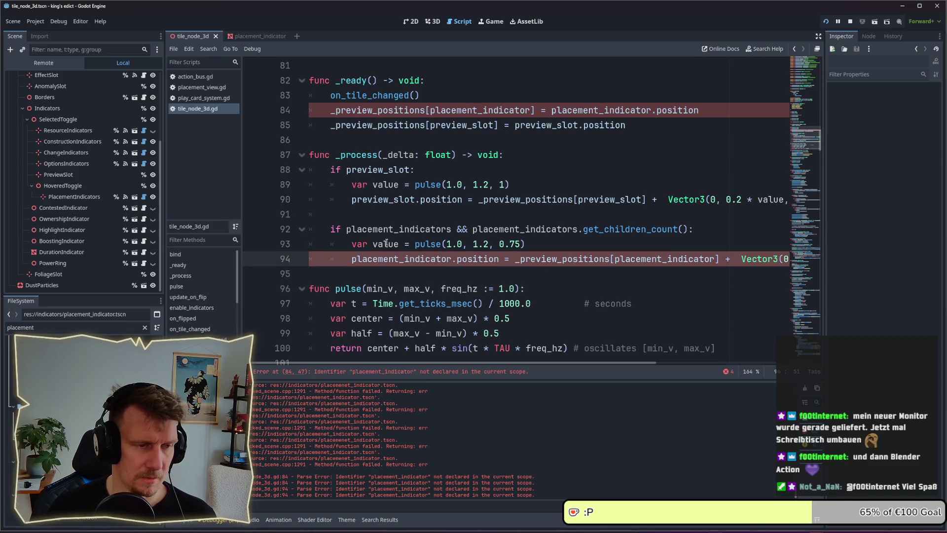
double_click(375, 229)
key(ctrl+c)
click(373, 259)
click(453, 259)
text(s)
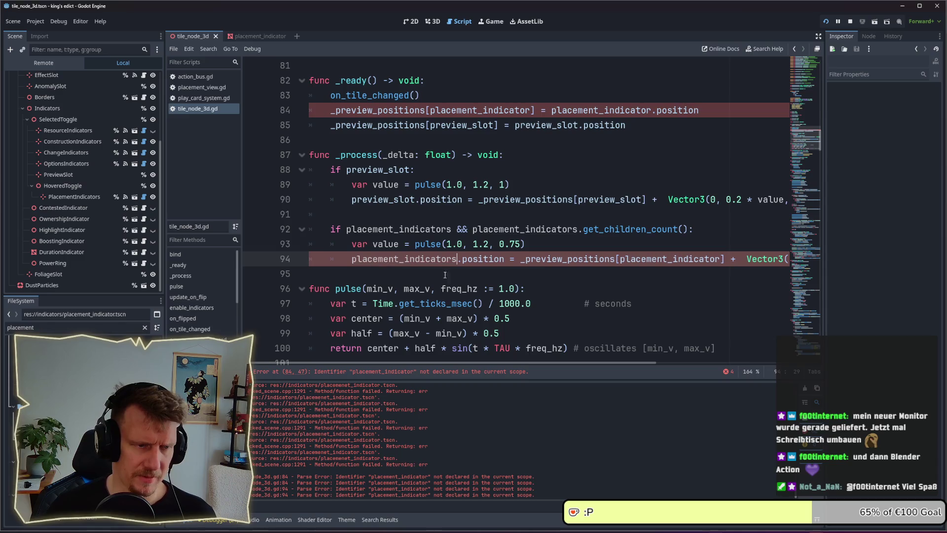
double_click(559, 259)
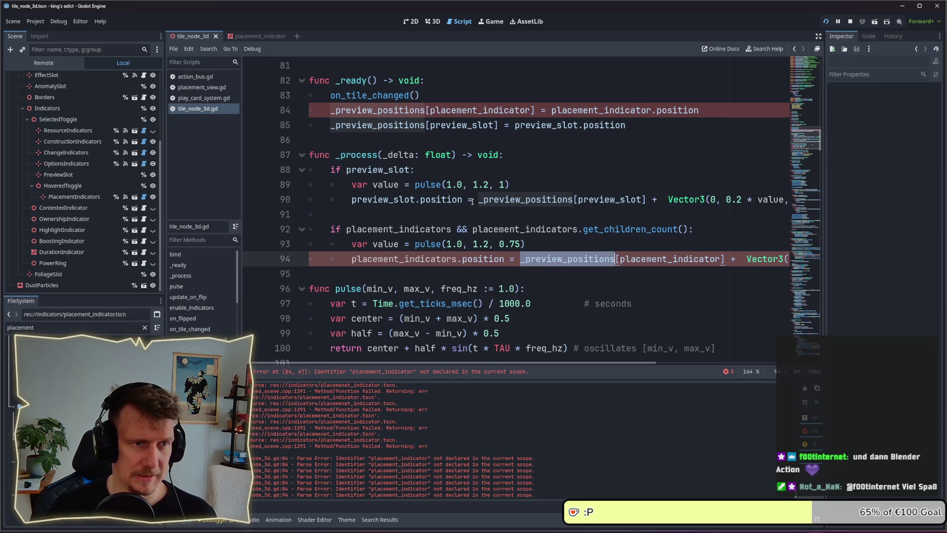
drag(331, 110, 489, 110)
click(462, 110)
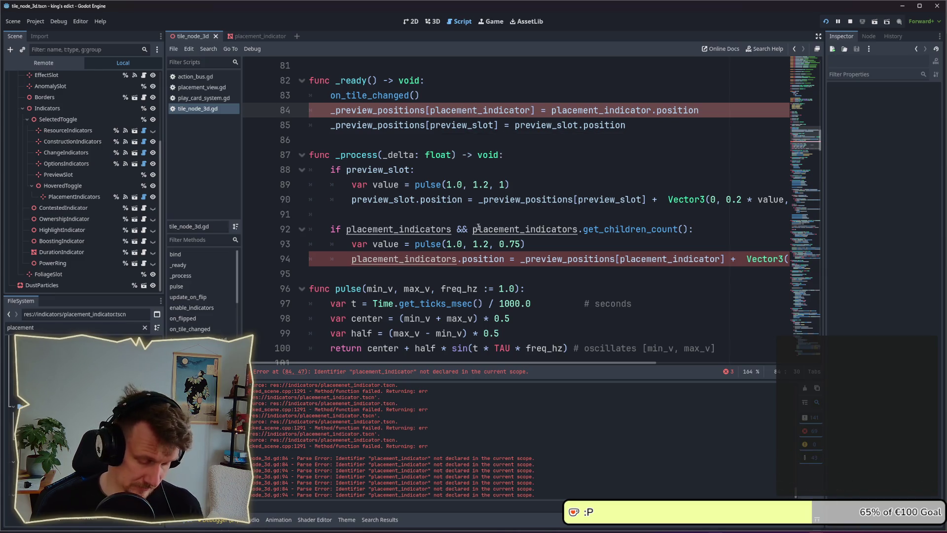
key(ctrl+z)
double_click(476, 111)
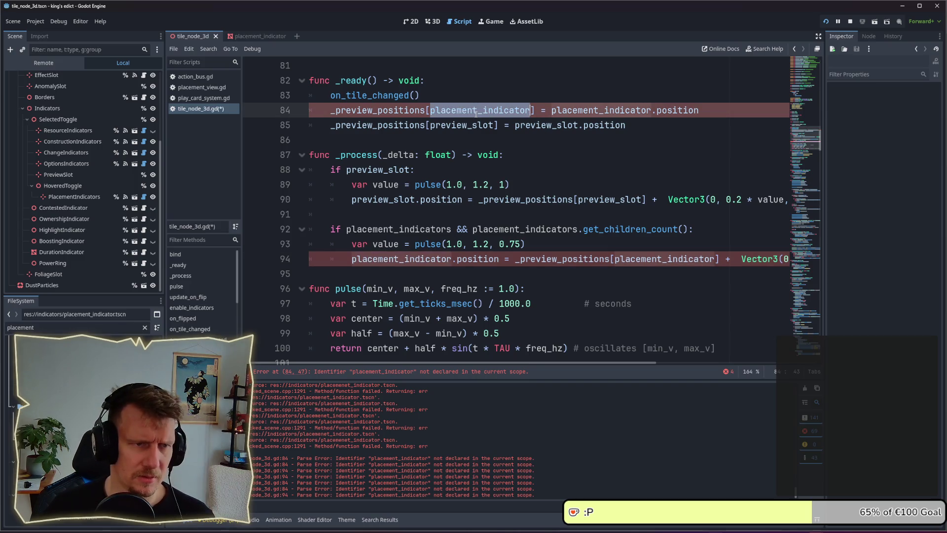
key(Right)
text(s)
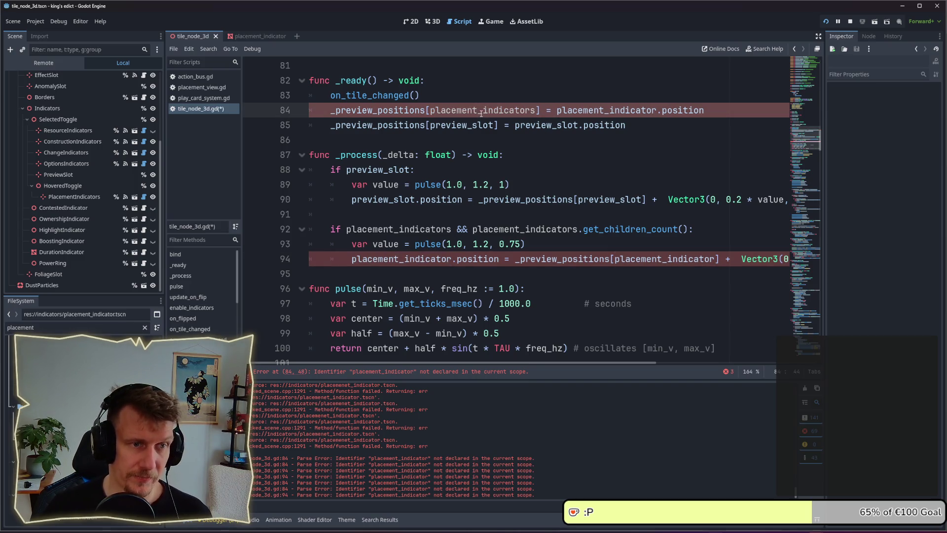
double_click(611, 111)
key(ctrl+v)
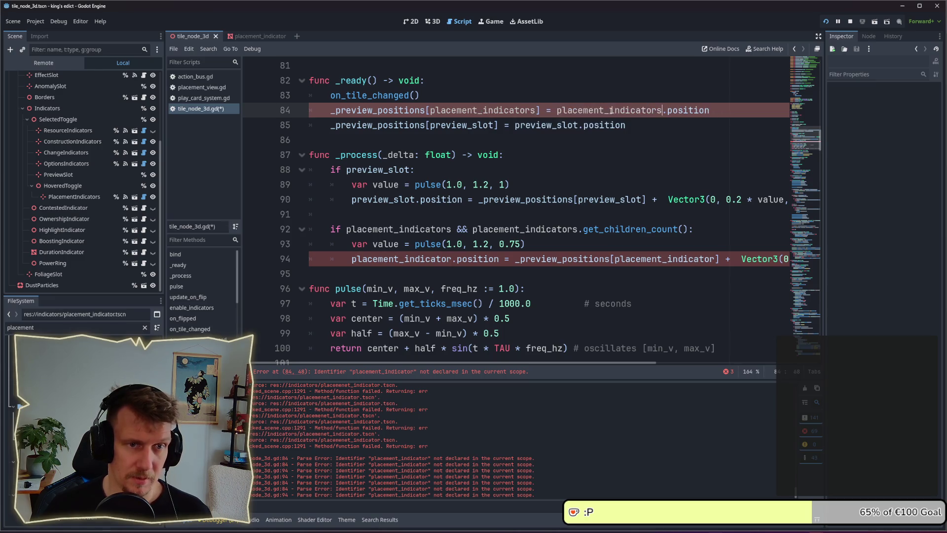
click(629, 124)
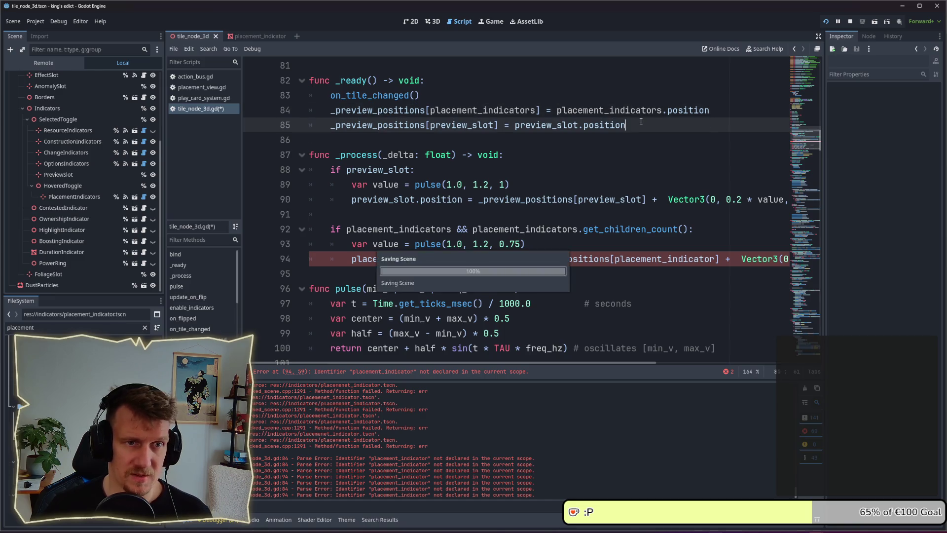
key(ctrl+s)
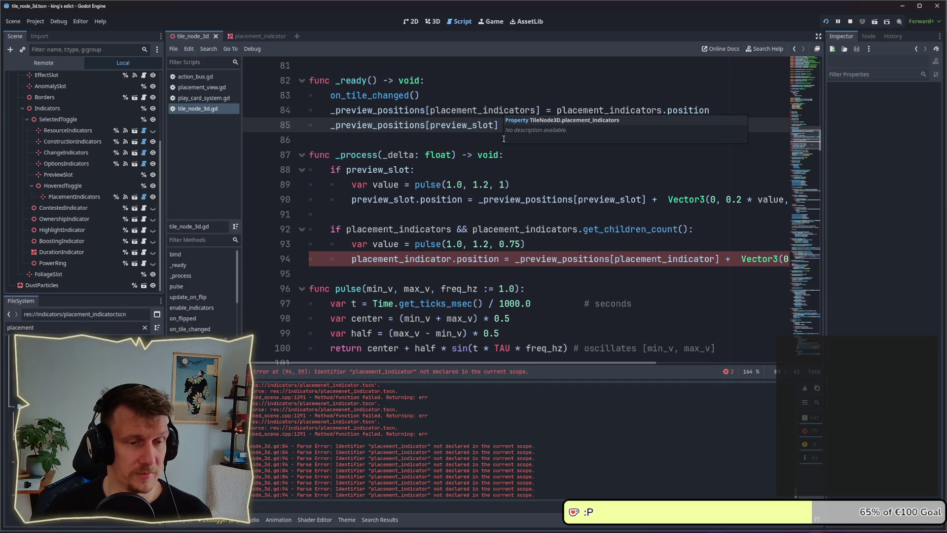
- Change both placement_indicator references on line 94 to placement_indicators
double_click(416, 261)
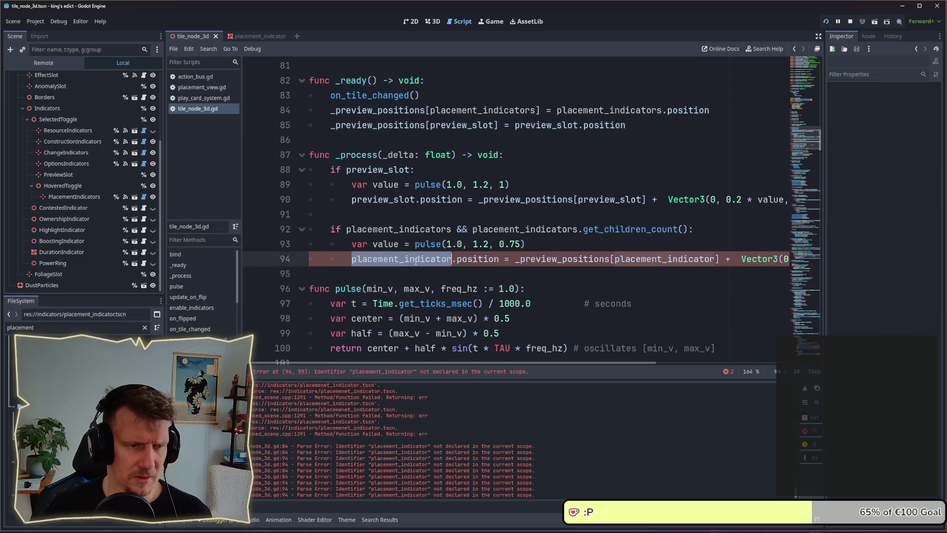
click(714, 259)
text(s)
double_click(353, 261)
click(353, 259)
double_click(377, 260)
text(placement_indicators)
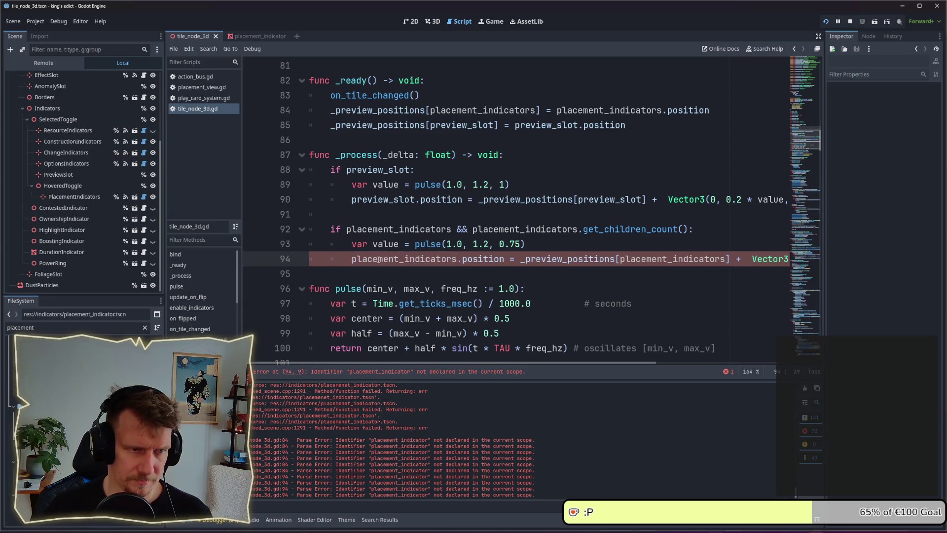
mouse_move(311, 362)
mouse_down()
mouse_move(650, 362)
mouse_move(541, 363)
mouse_up()
click(532, 303)
- Run the game in Multiplayer on the Even Steven map from a blue start position
click(478, 220)
scroll(471, 232, up, 4)
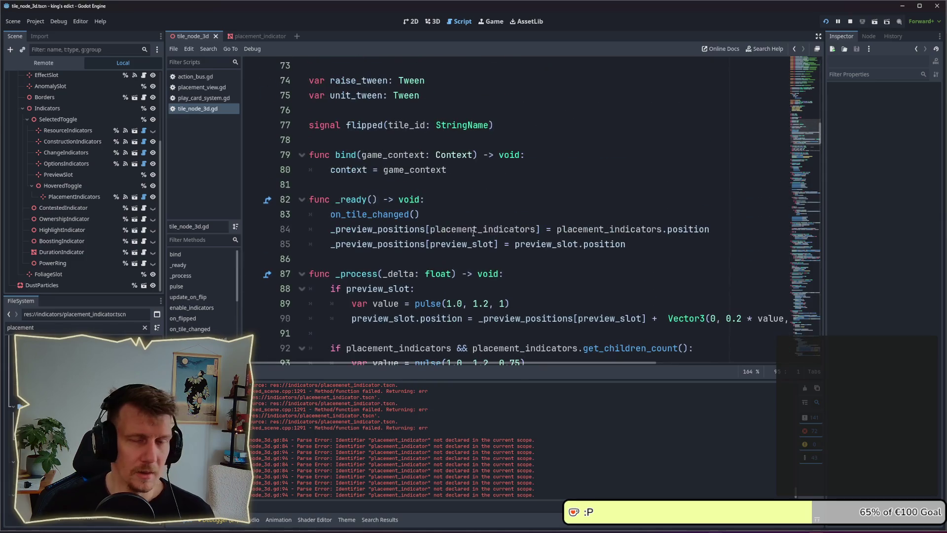
click(826, 21)
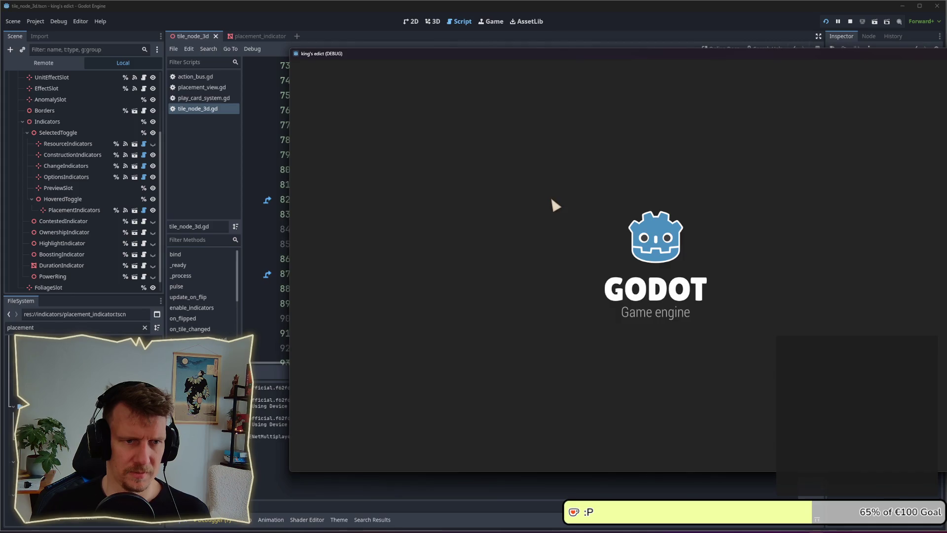
click(732, 296)
mouse_move(606, 59)
mouse_down()
mouse_move(549, 44)
mouse_move(366, 43)
mouse_up()
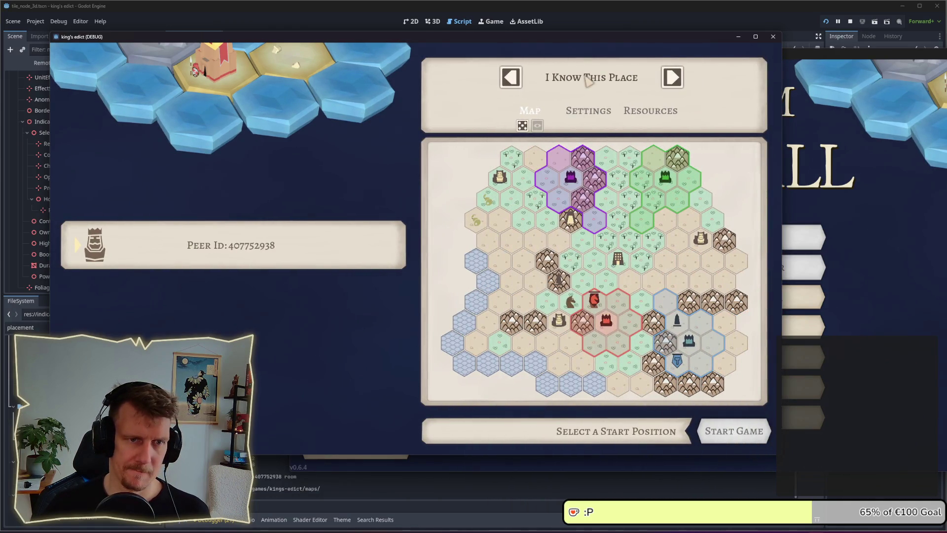
click(582, 79)
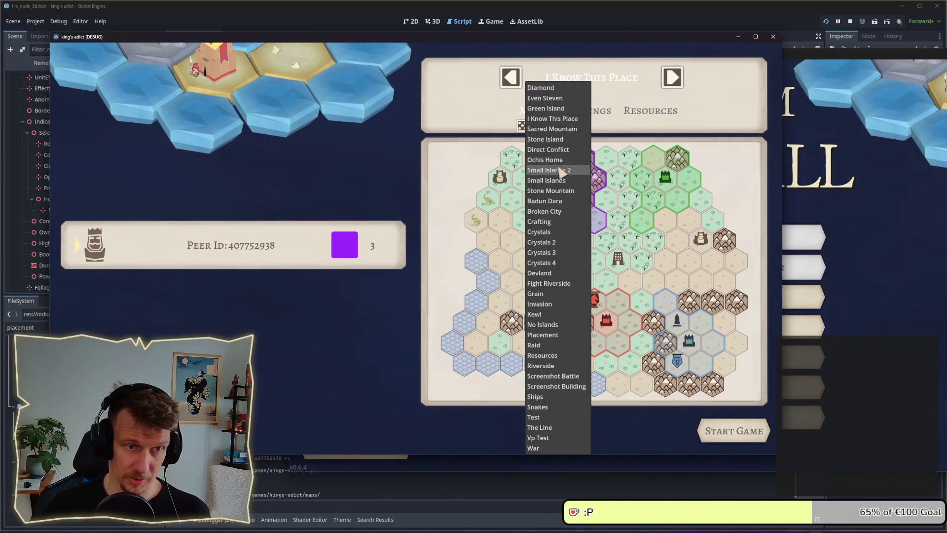
click(546, 98)
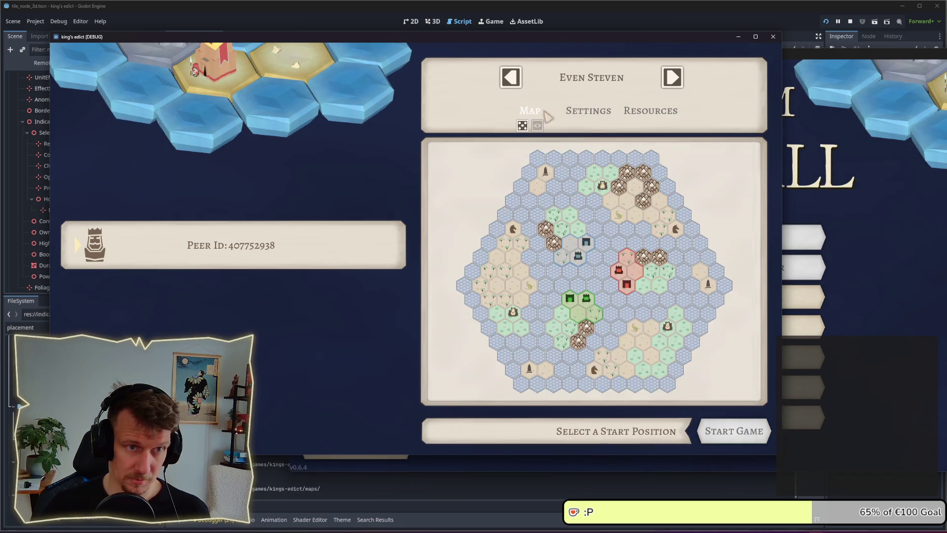
click(591, 255)
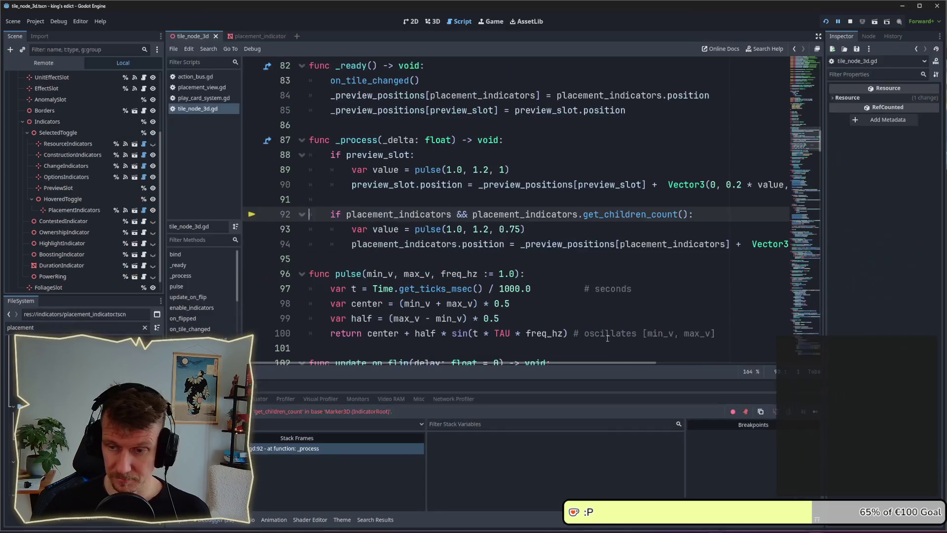
- Replace get_children_count on line 92 with get_child_count() and rerun the game
click(555, 226)
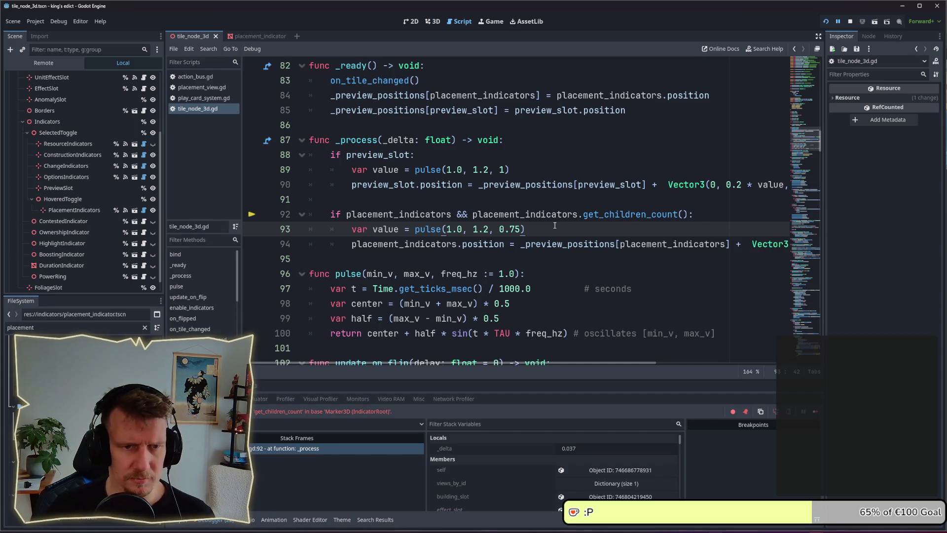
click(637, 215)
double_click(638, 216)
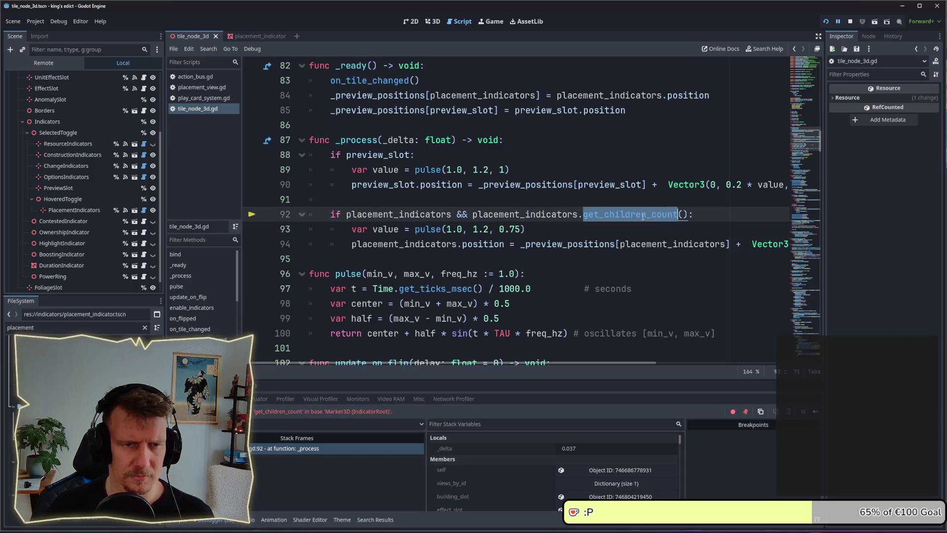
key(BackSpace)
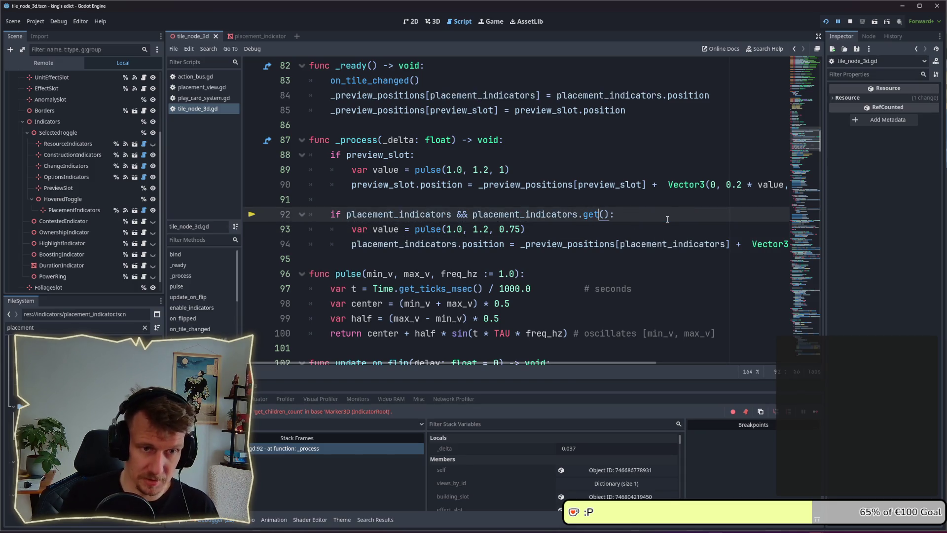
text(_ch)
key(Down)
key(Down)
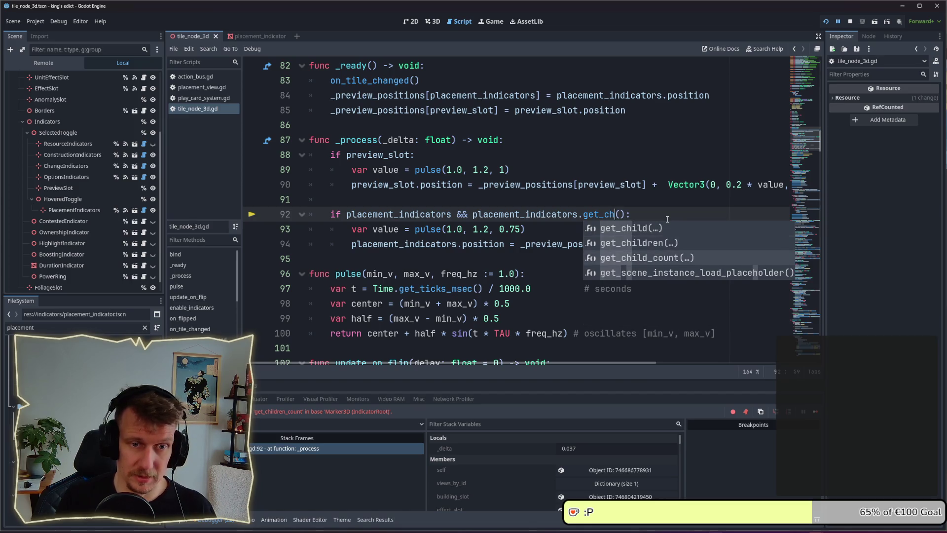
key(Return)
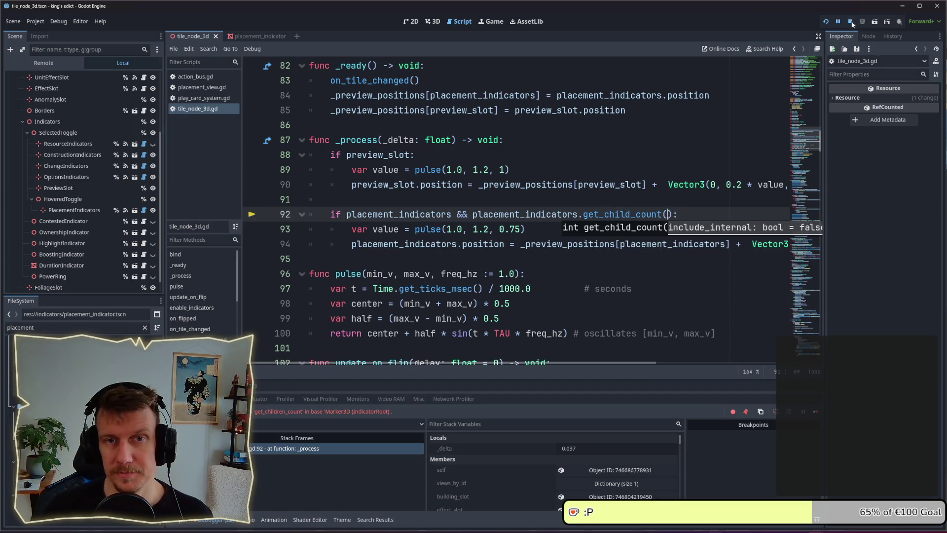
click(827, 22)
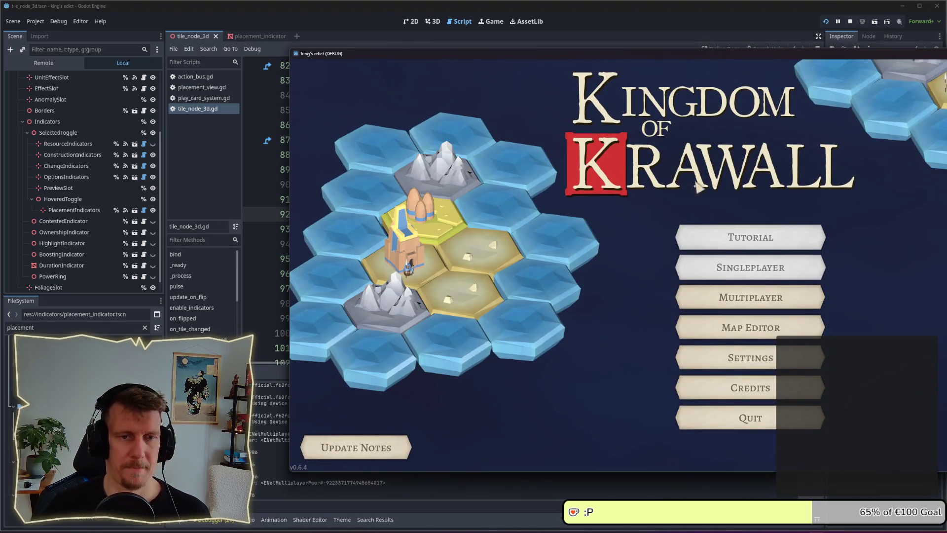
- Create a multiplayer game on Even Steven and pick a start position, triggering the reset_placement_indicators error
click(745, 298)
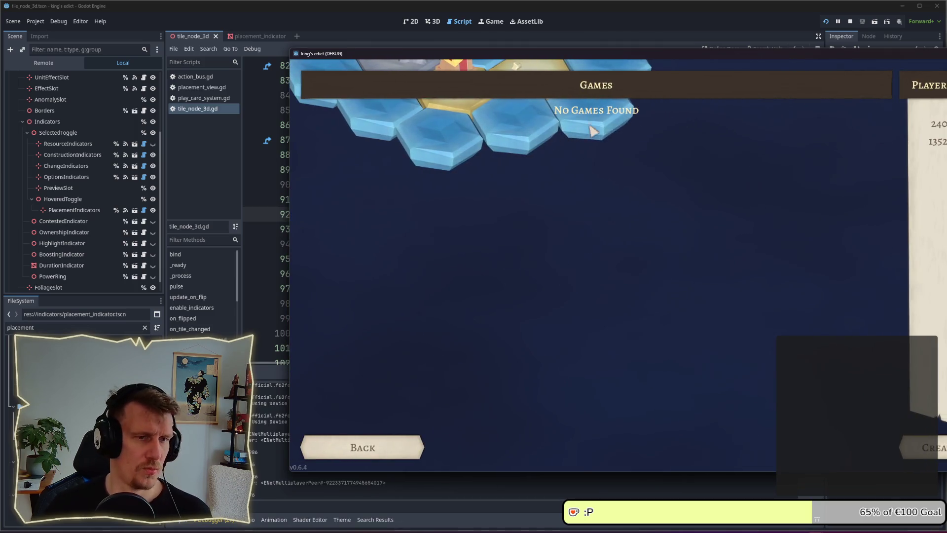
click(940, 442)
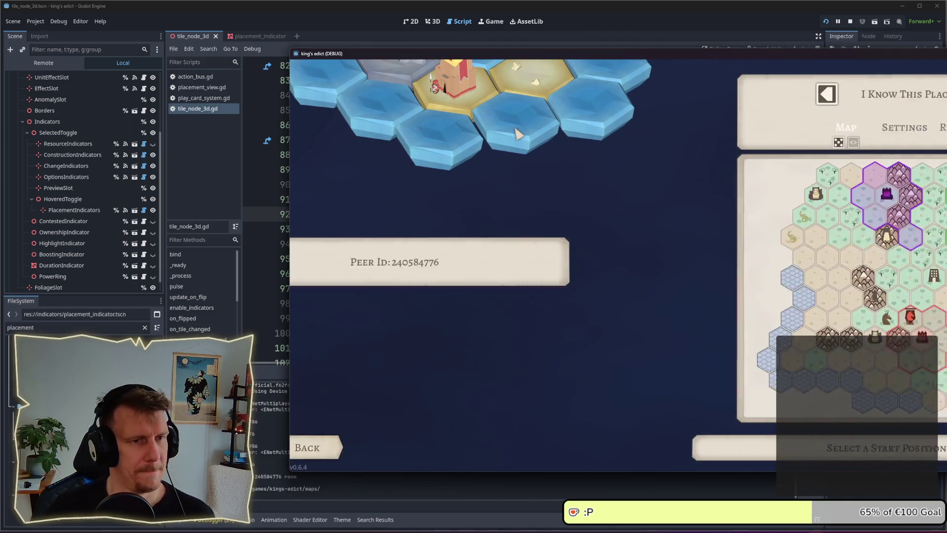
click(814, 100)
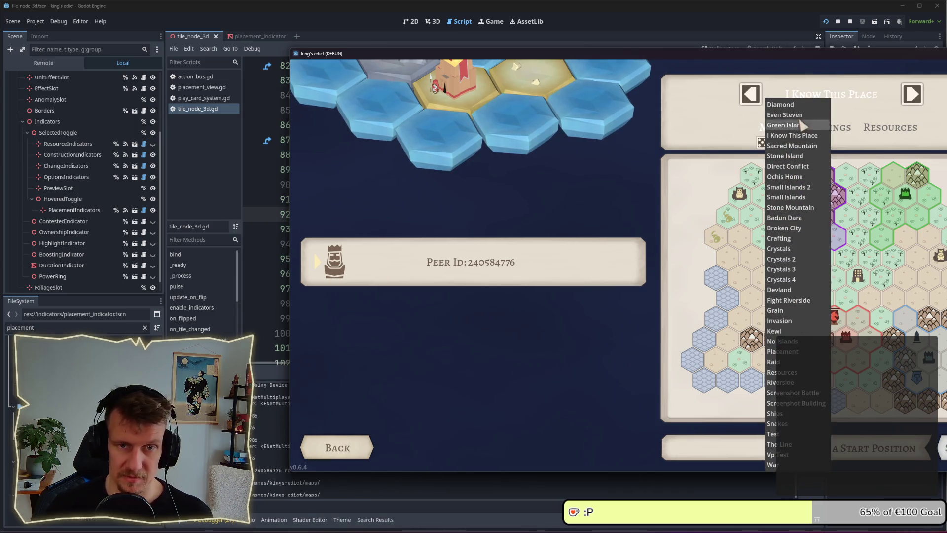
click(795, 114)
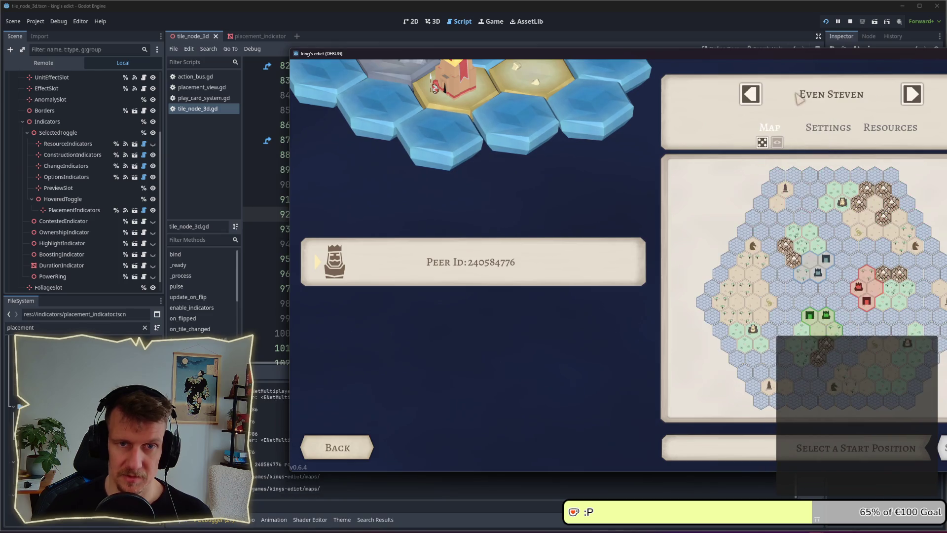
click(809, 277)
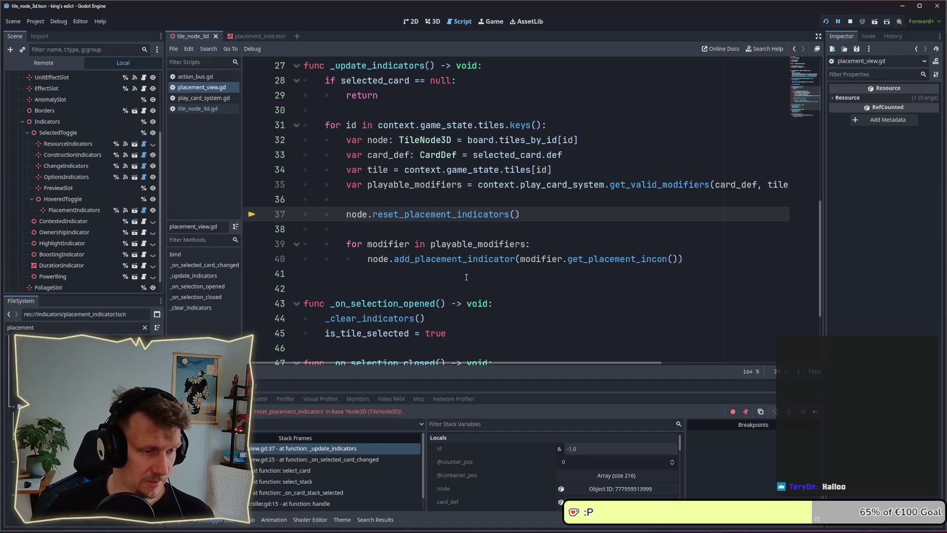
- Change the line 37 call from reset_placement_indicators to clear_placement_indicators
double_click(456, 215)
click(399, 214)
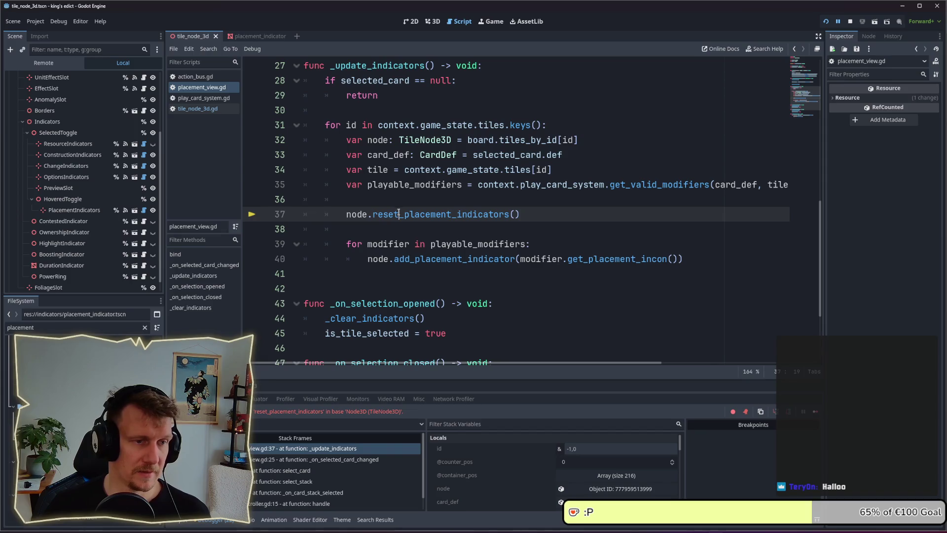
text(clear)
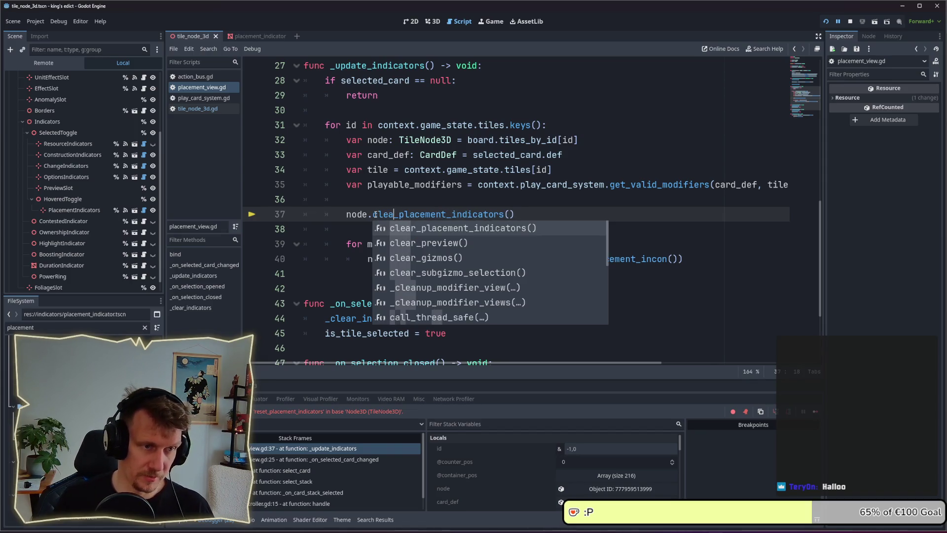
click(392, 204)
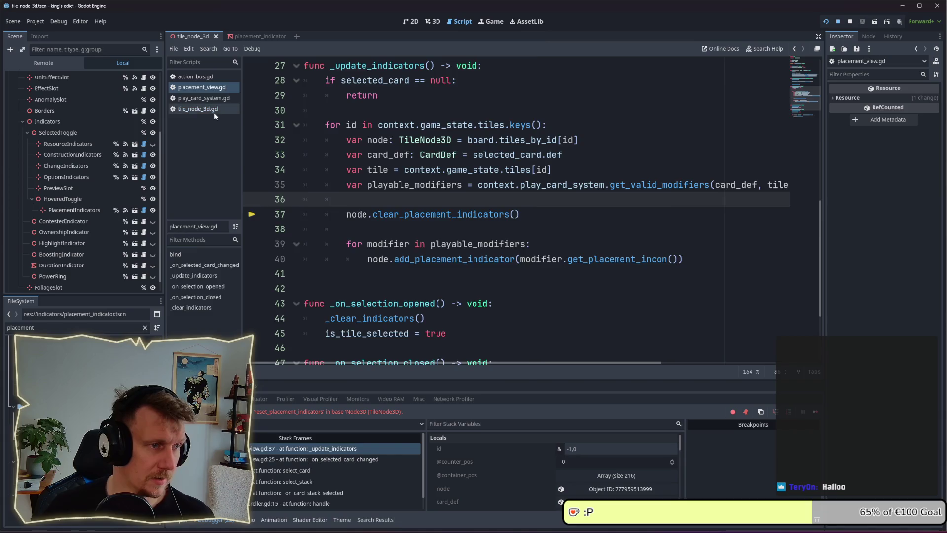
- Confirm clear_placement_indicators exists in tile_node_3d.gd, then return to placement_view.gd
click(214, 113)
scroll(368, 134, down, 4)
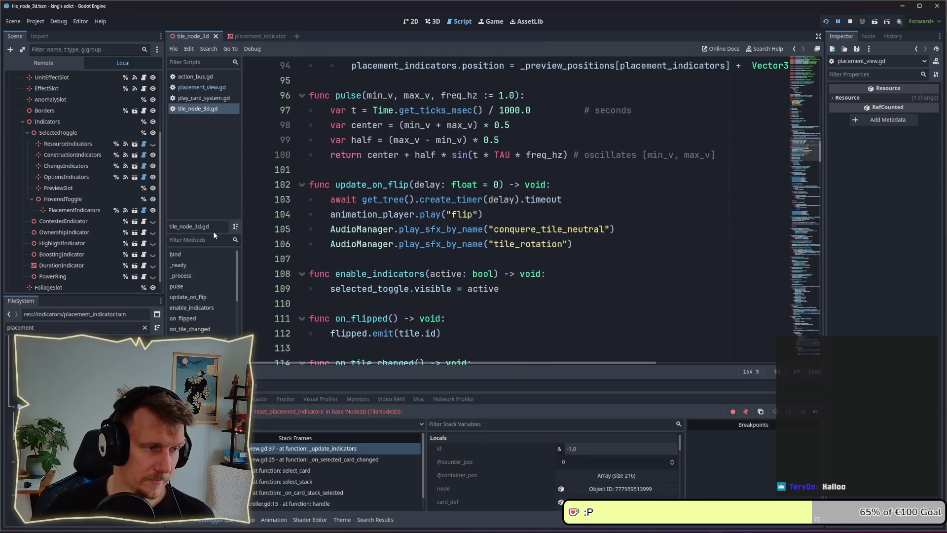
scroll(202, 293, down, 3)
scroll(202, 293, down, 2)
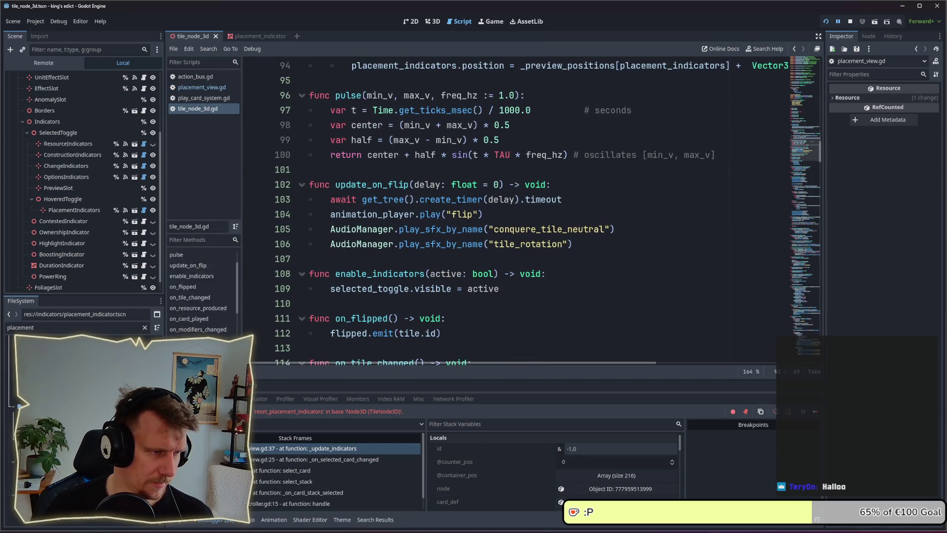
scroll(203, 293, down, 2)
click(201, 335)
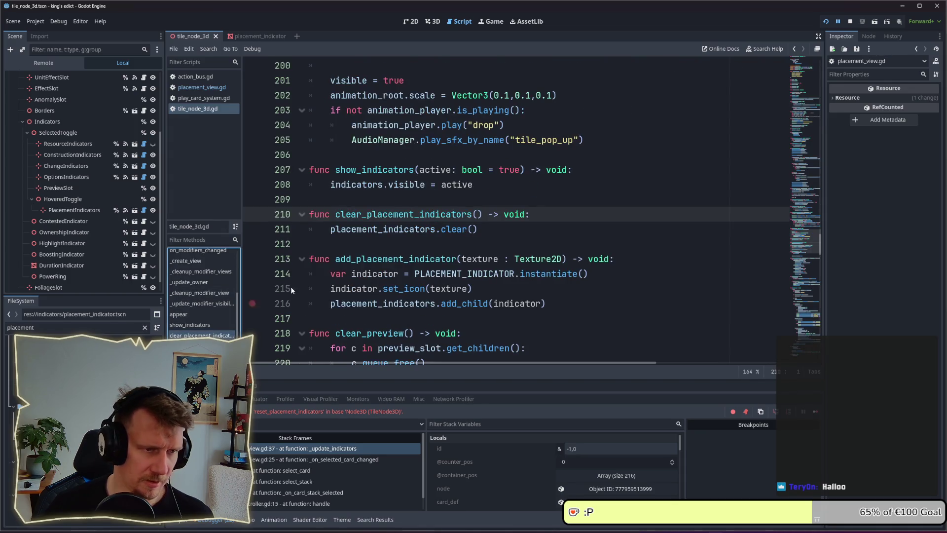
click(195, 88)
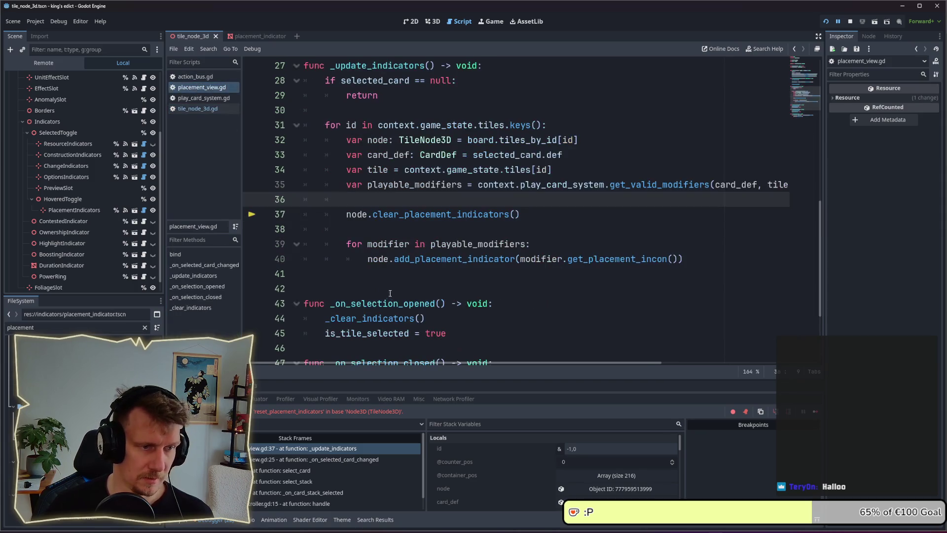
double_click(400, 216)
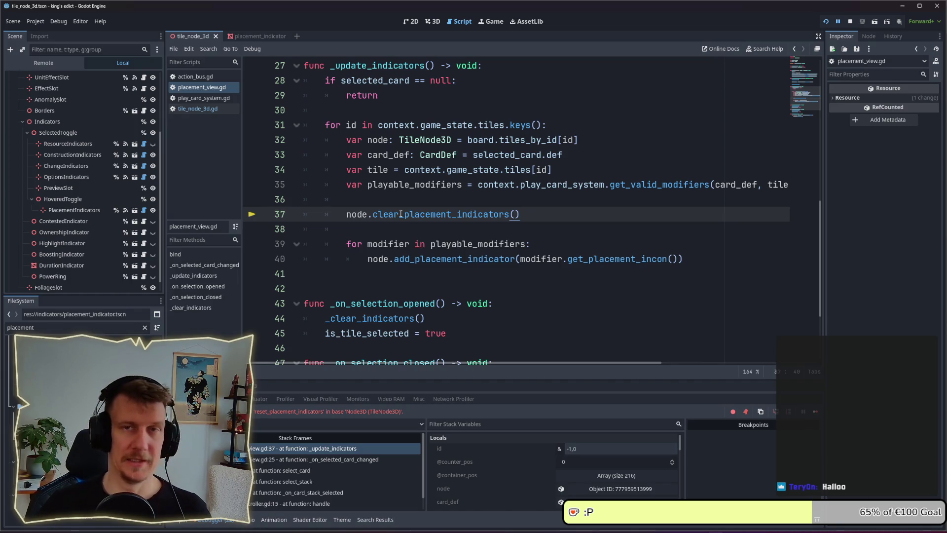
- Remove the stray blank line after line 40 and relaunch the game
mouse_move(427, 192)
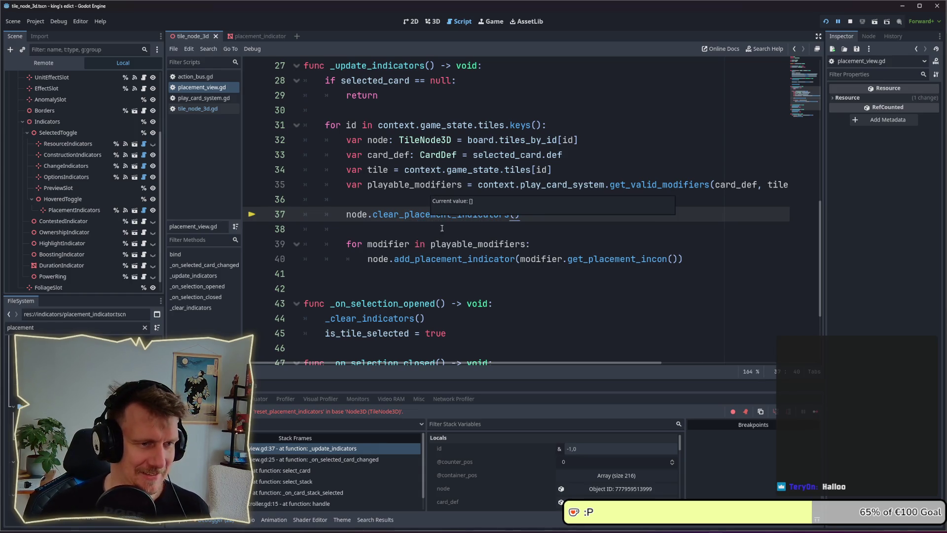
click(406, 270)
key(BackSpace)
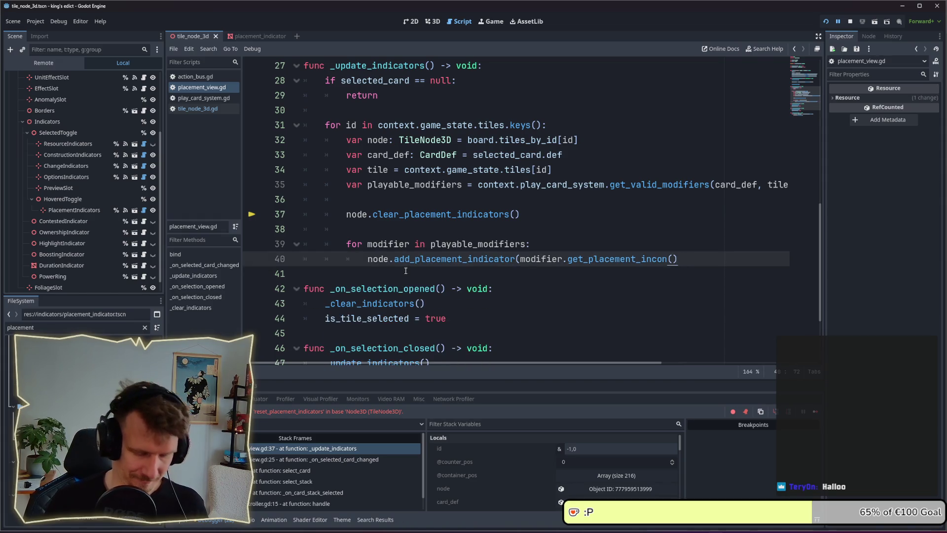
text())
key(Return)
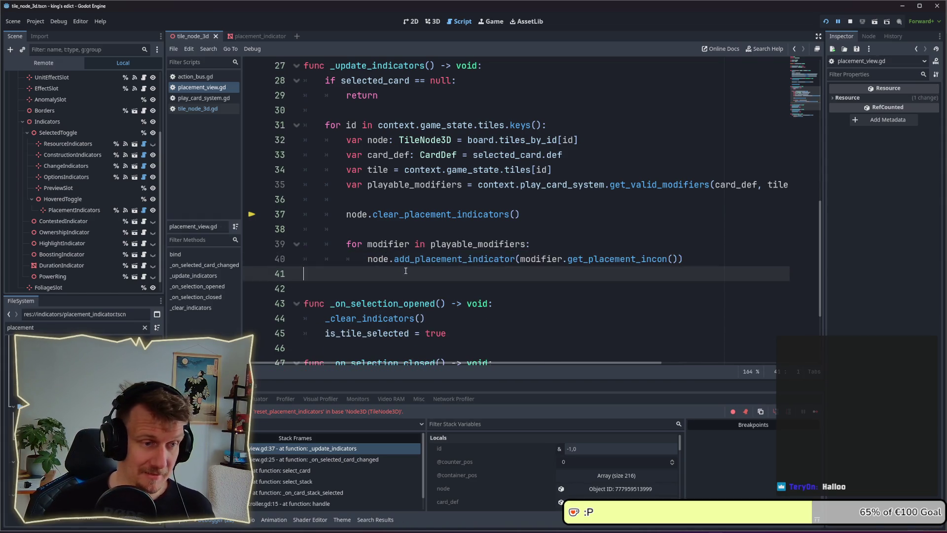
key(BackSpace)
click(474, 231)
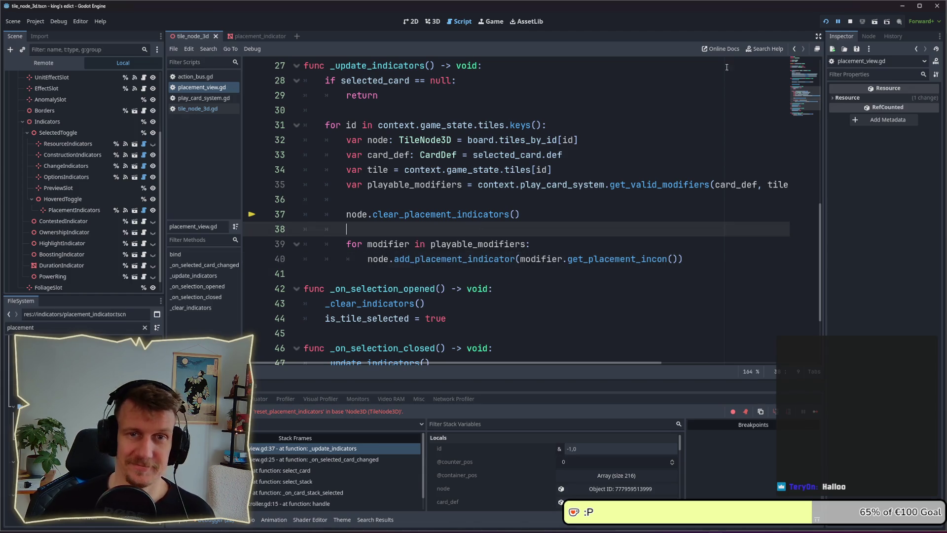
click(849, 23)
click(824, 22)
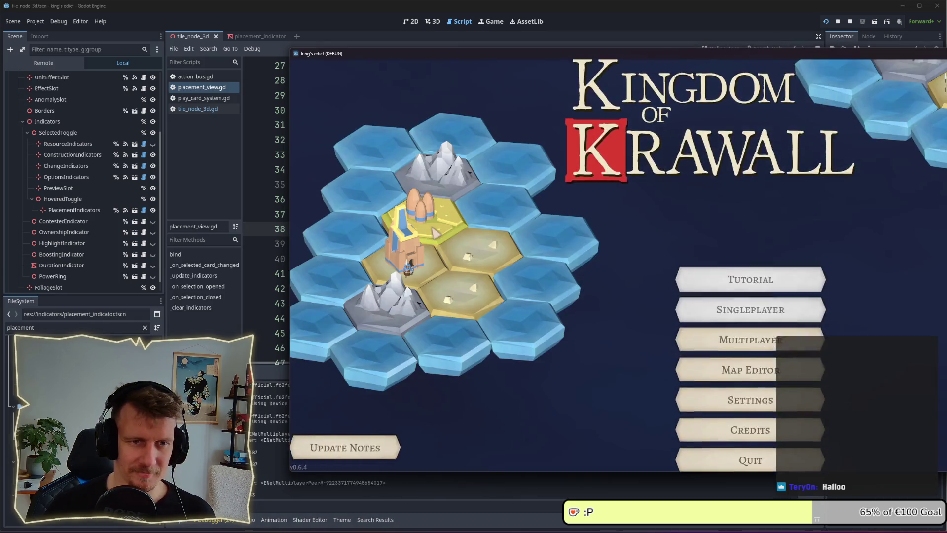
- Start an Even Steven multiplayer match and select a card, hitting the get_placement_incon error at line 40
click(697, 295)
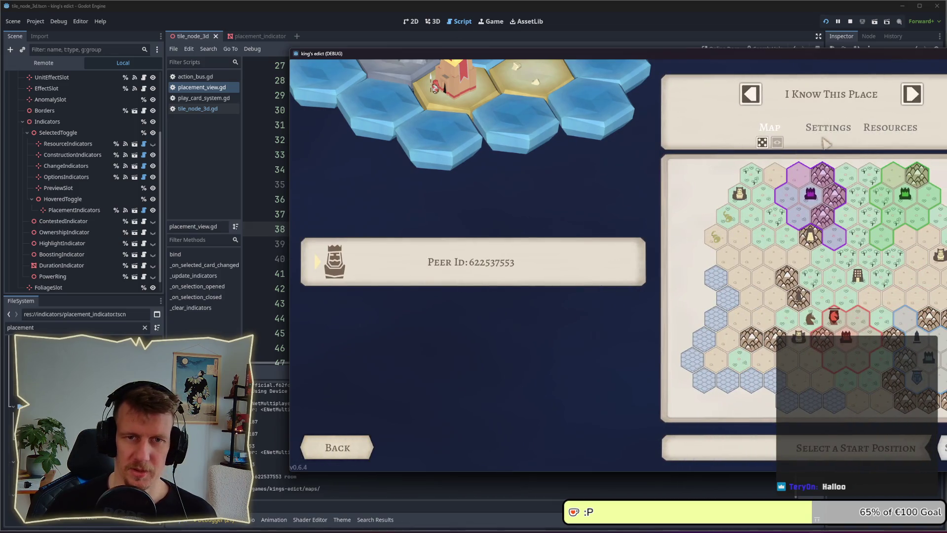
click(797, 94)
click(785, 115)
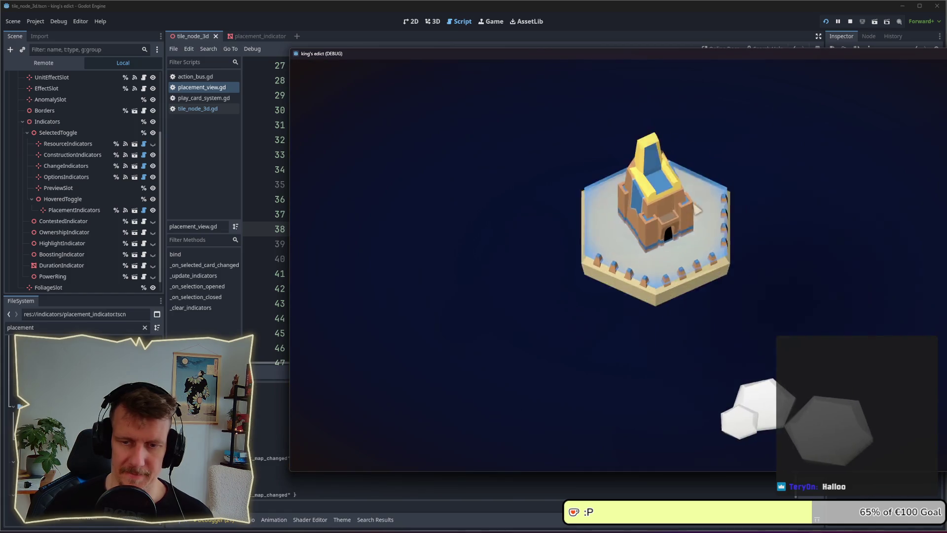
drag(637, 54, 508, 51)
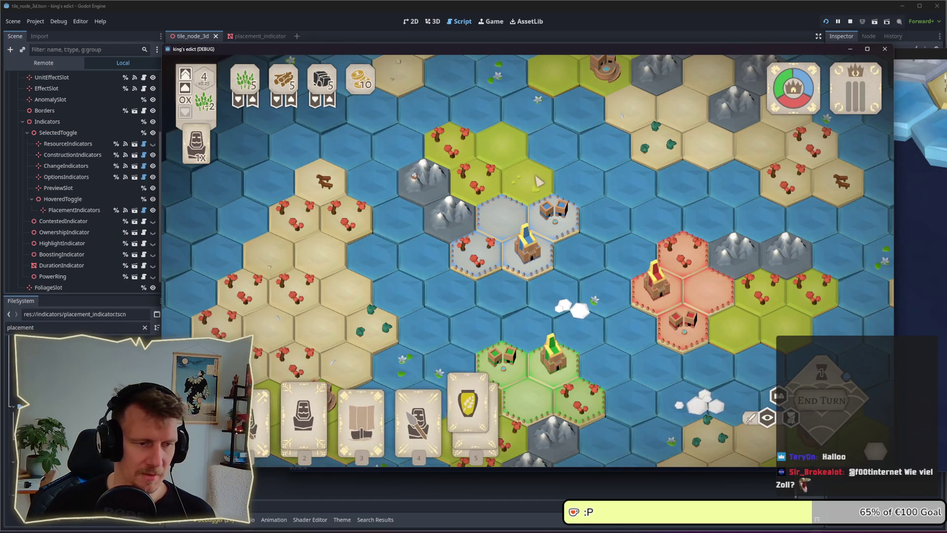
click(471, 419)
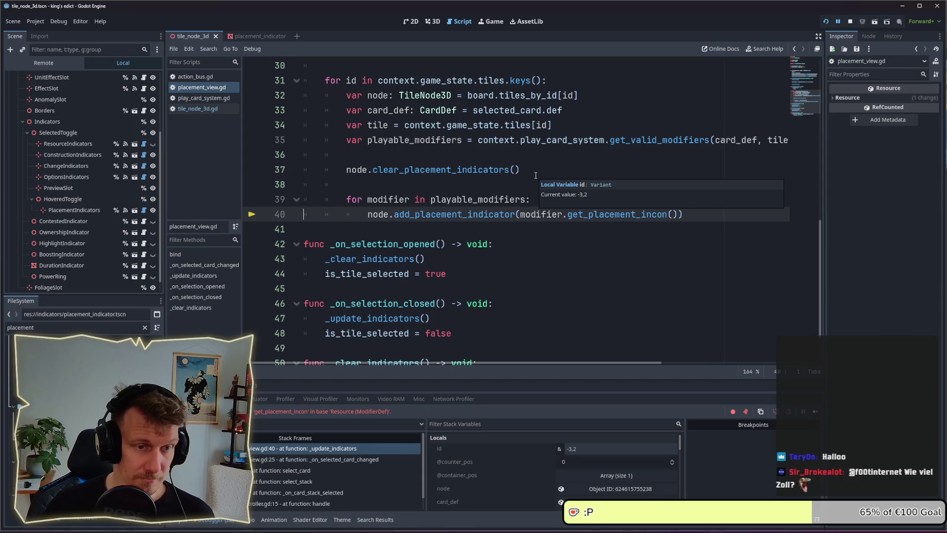
- Select the get_placement_icon name on line 40 and search all project files for it
mouse_move(503, 214)
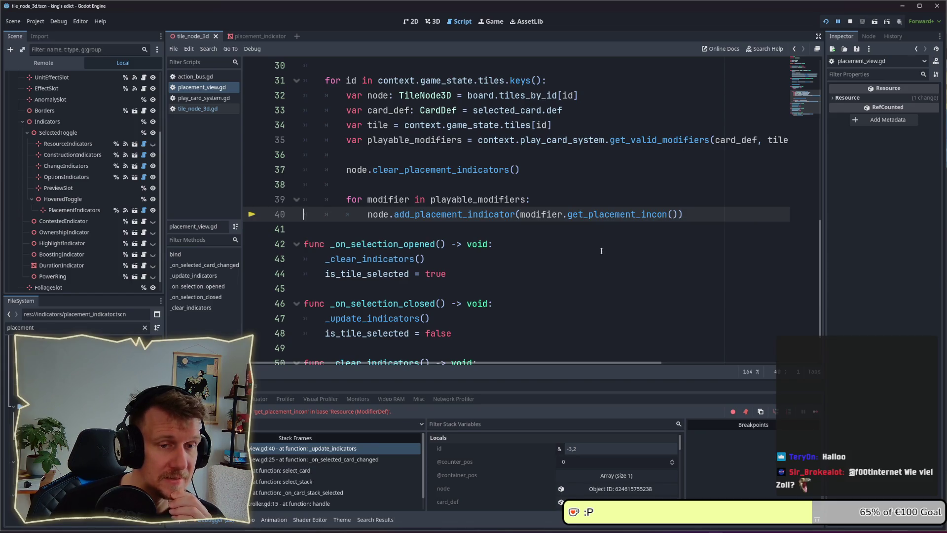
click(667, 216)
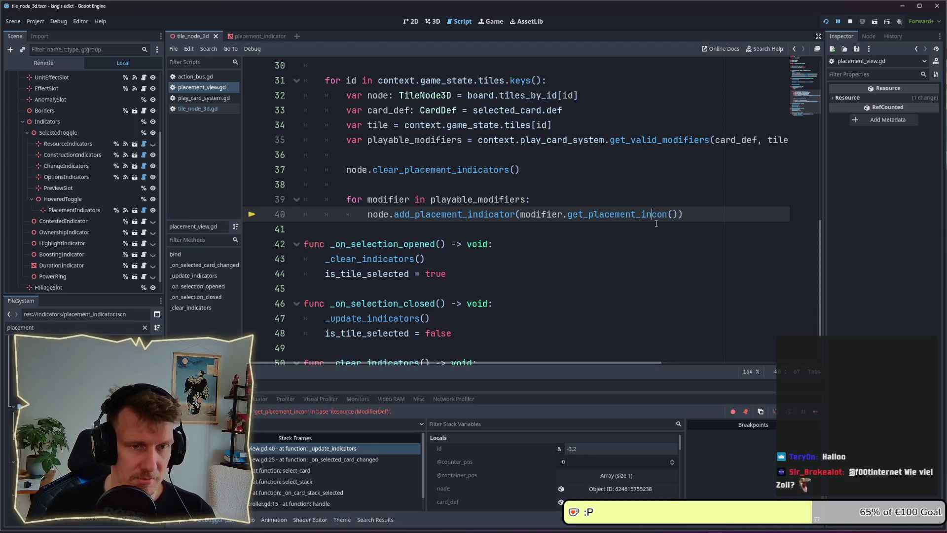
click(645, 230)
double_click(618, 215)
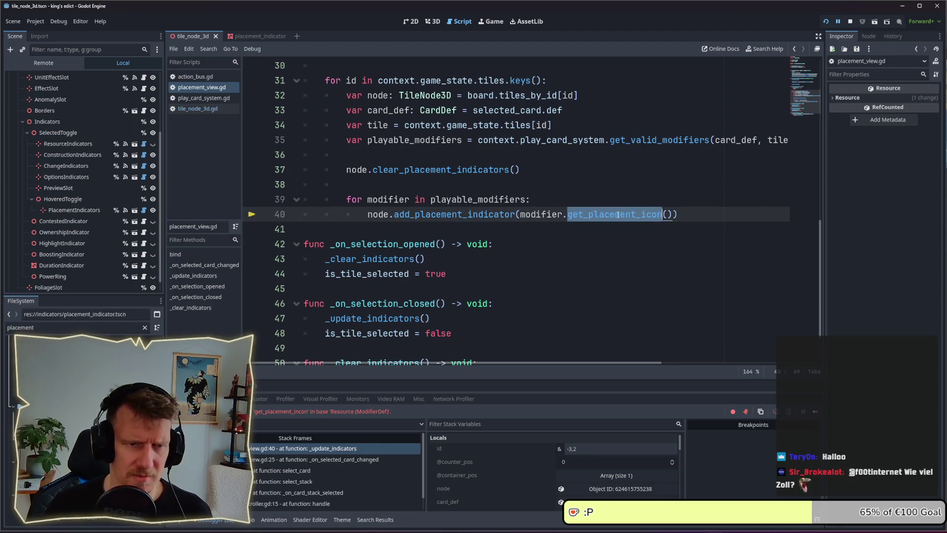
key(ctrl+shift+f)
click(641, 314)
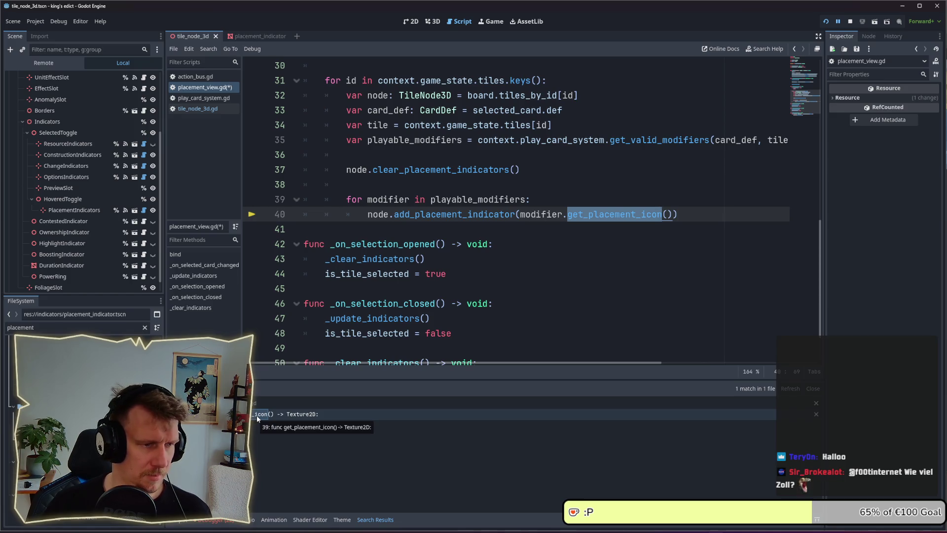
- Save placement_view.gd and open the get_placement_icon function in modifier_def.gd
key(ctrl+s)
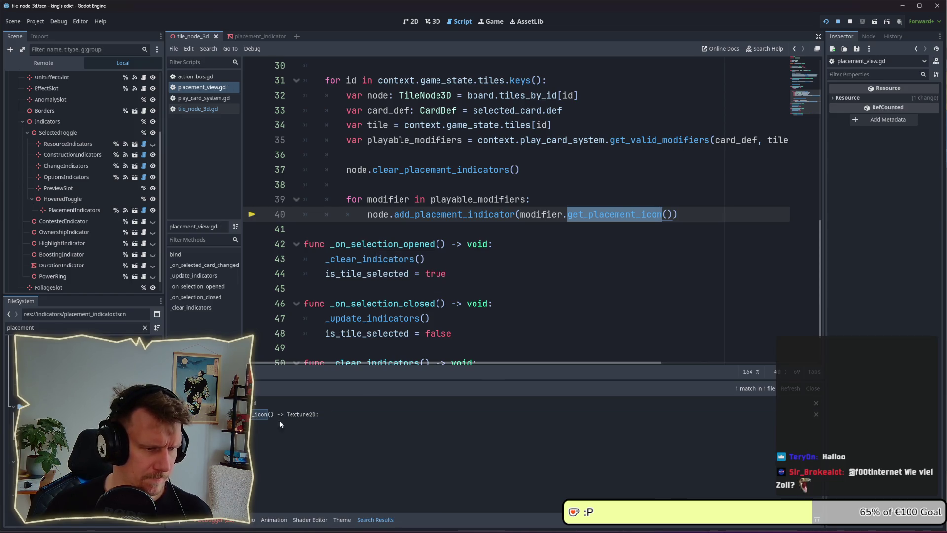
click(268, 416)
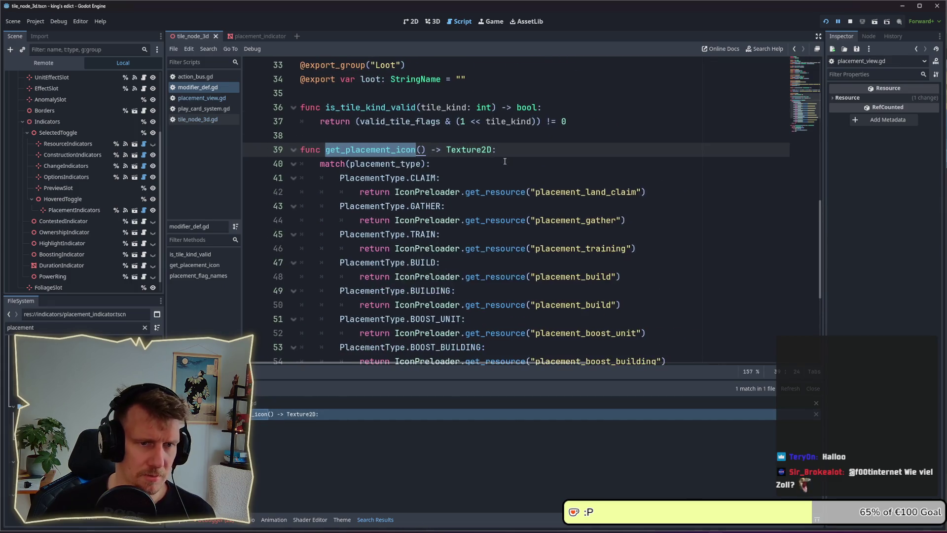
scroll(505, 161, down, 4)
scroll(505, 161, up, 2)
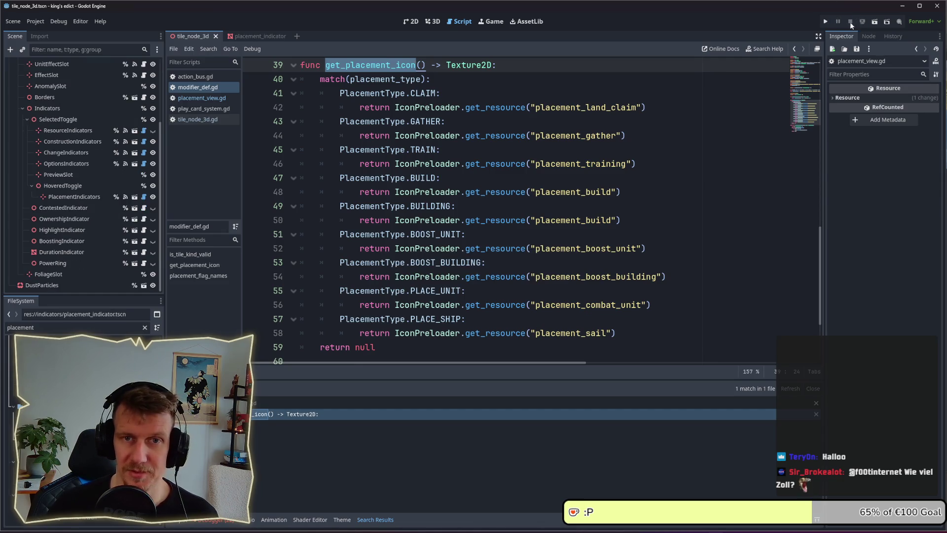
- Restart the game and create an Even Steven multiplayer match from the blue start position
click(825, 22)
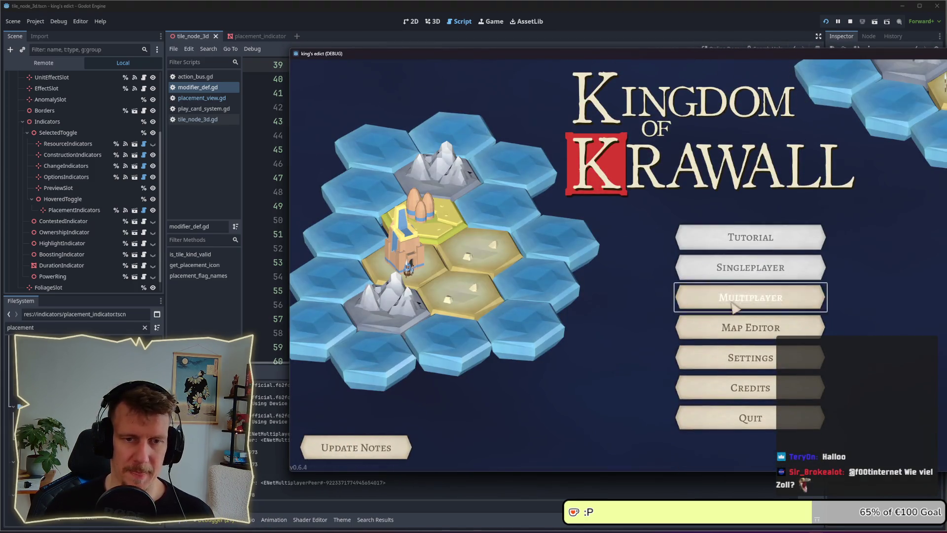
click(749, 301)
drag(680, 55, 505, 56)
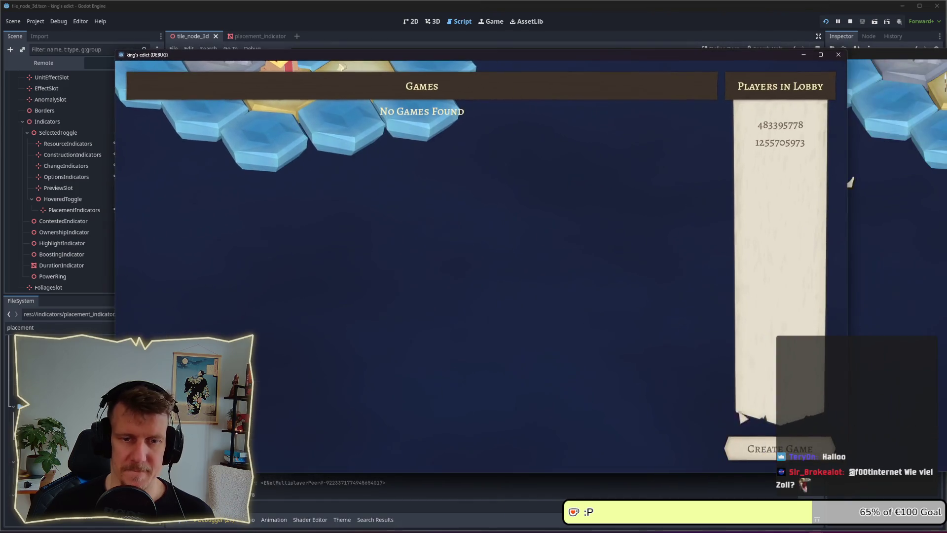
click(728, 447)
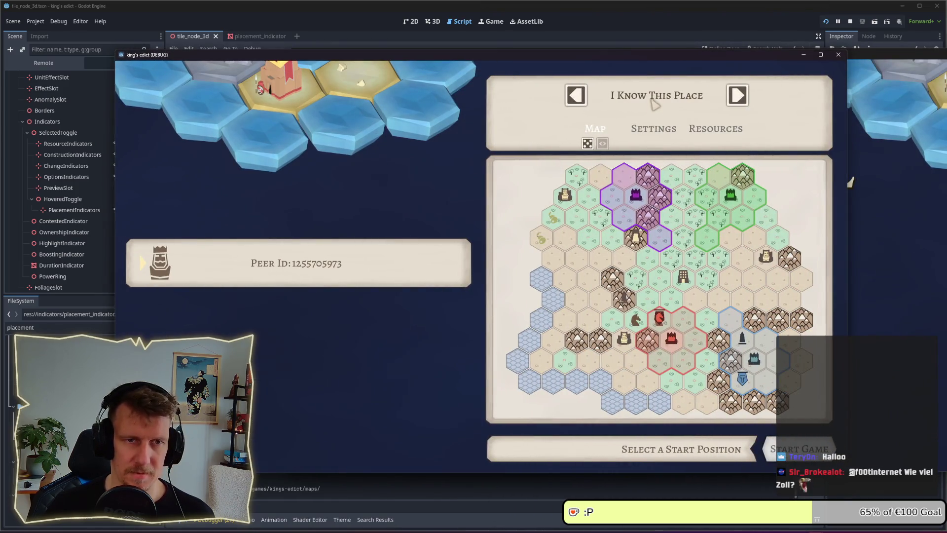
click(653, 103)
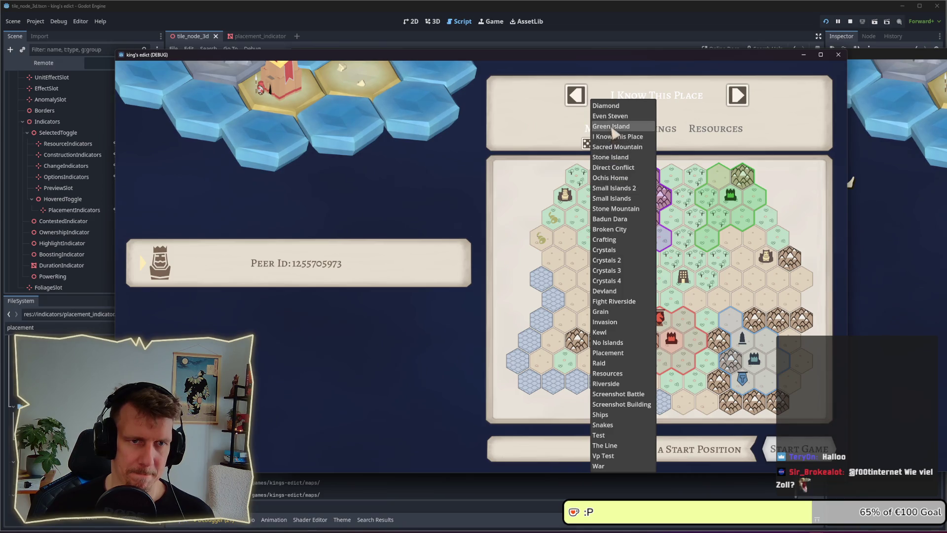
click(610, 116)
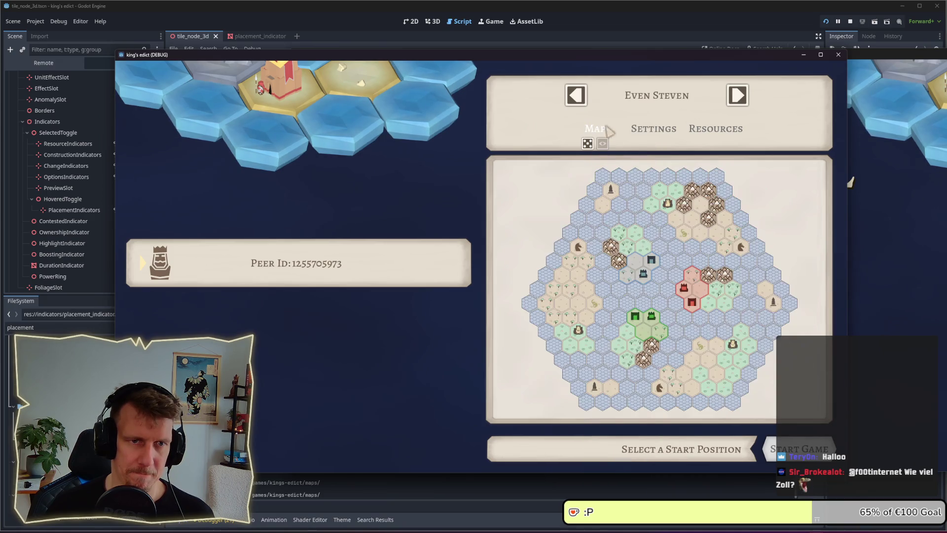
click(646, 271)
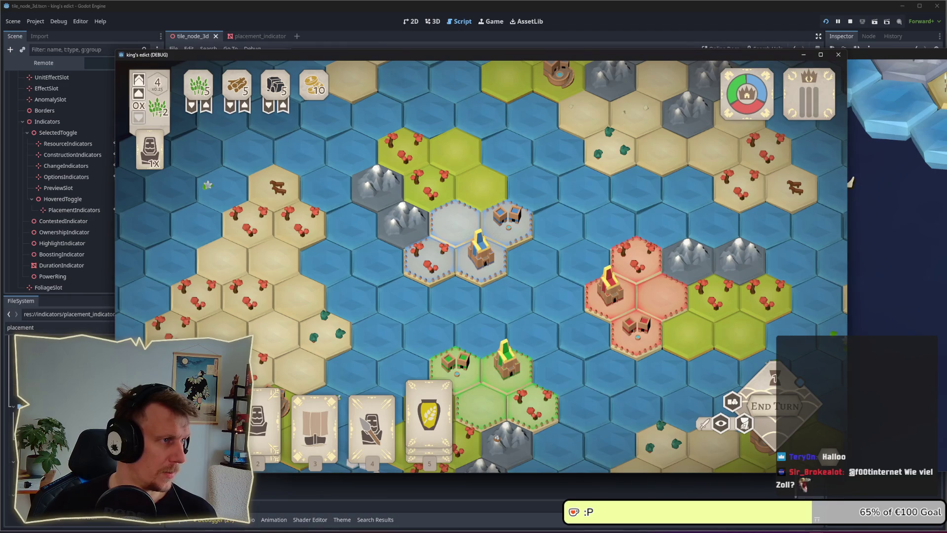
- Preview the placement markers of cards 2, 3 (ship) and 4 (spear)
key(2)
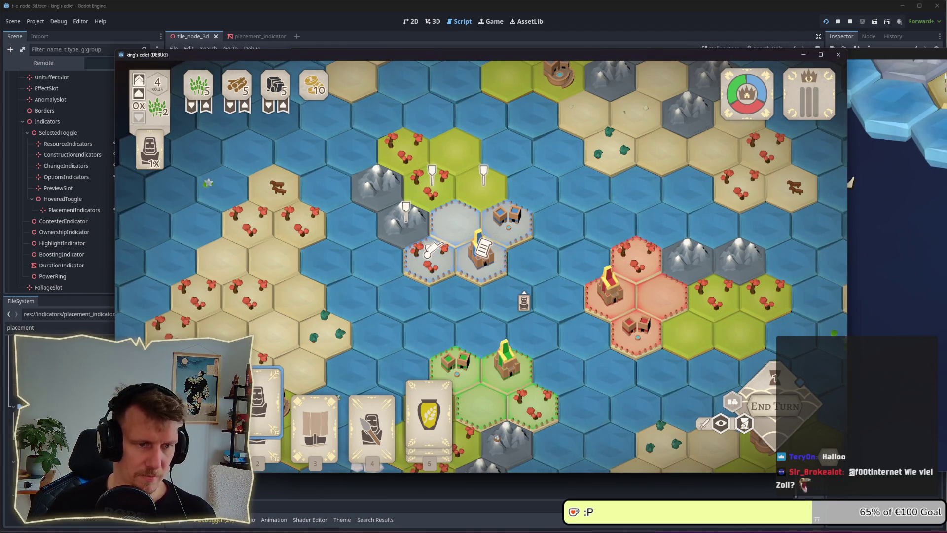
key(Escape)
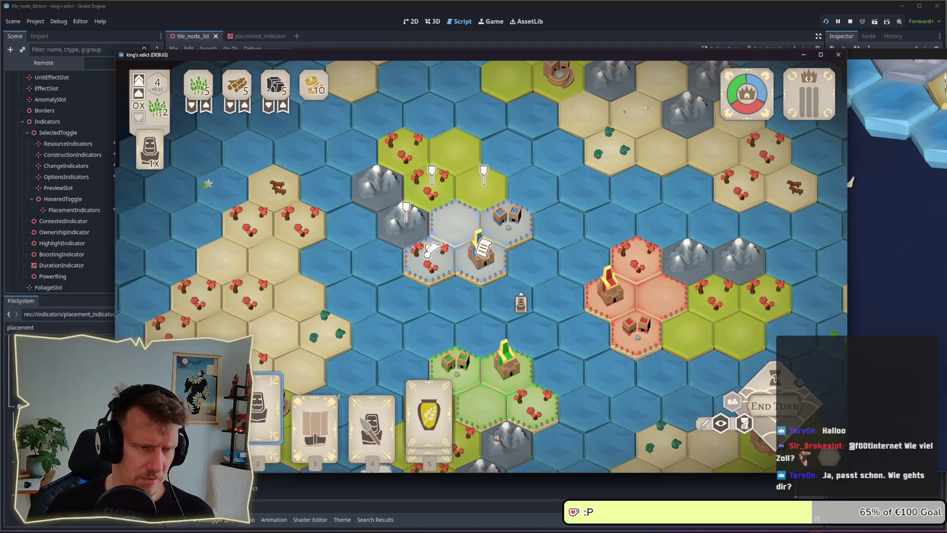
key(3)
key(4)
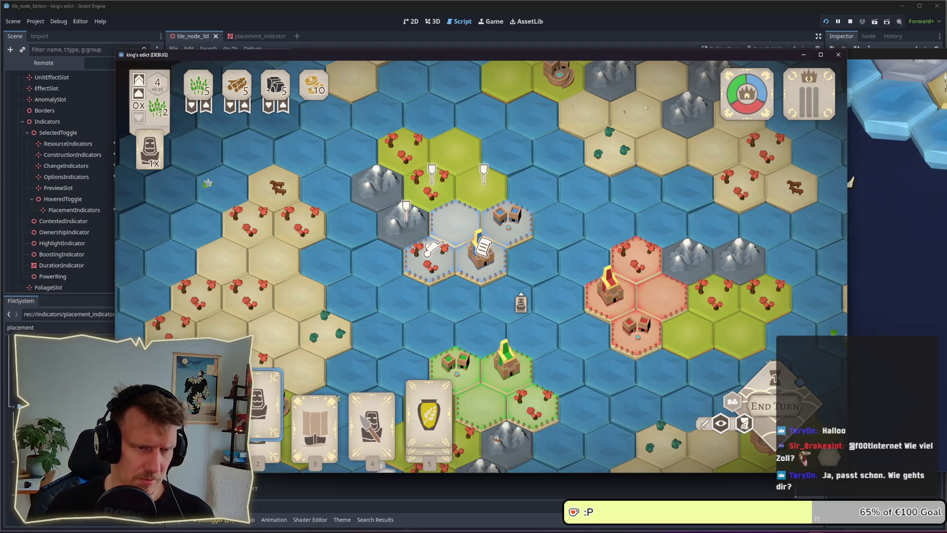
key(3)
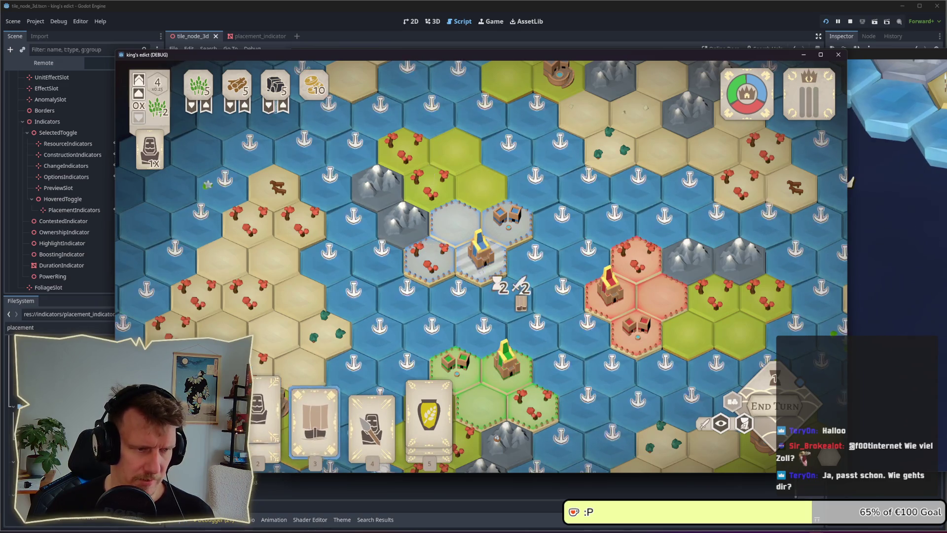
key(4)
- Play a spearman onto a hex, then select PlacementIndicators in the editor's Scene tree
click(521, 243)
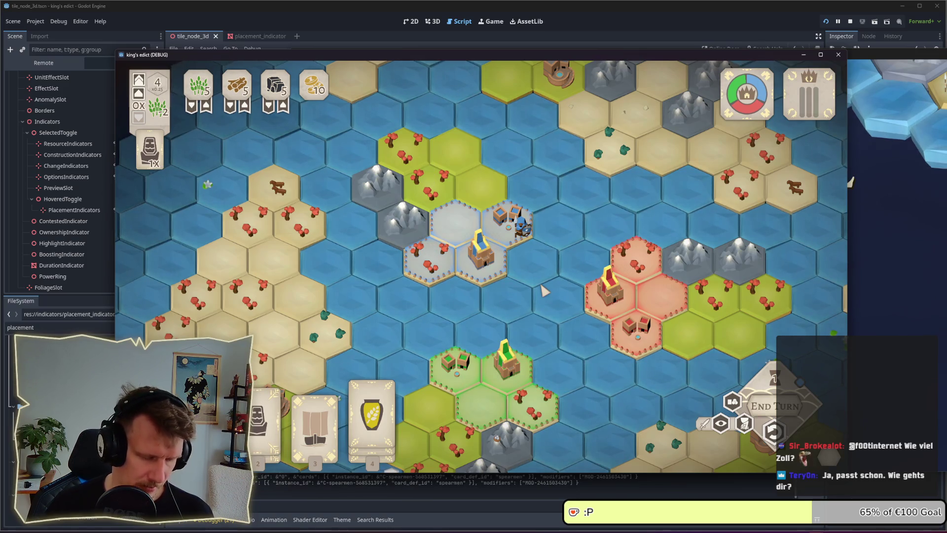
key(4)
scroll(493, 227, up, 3)
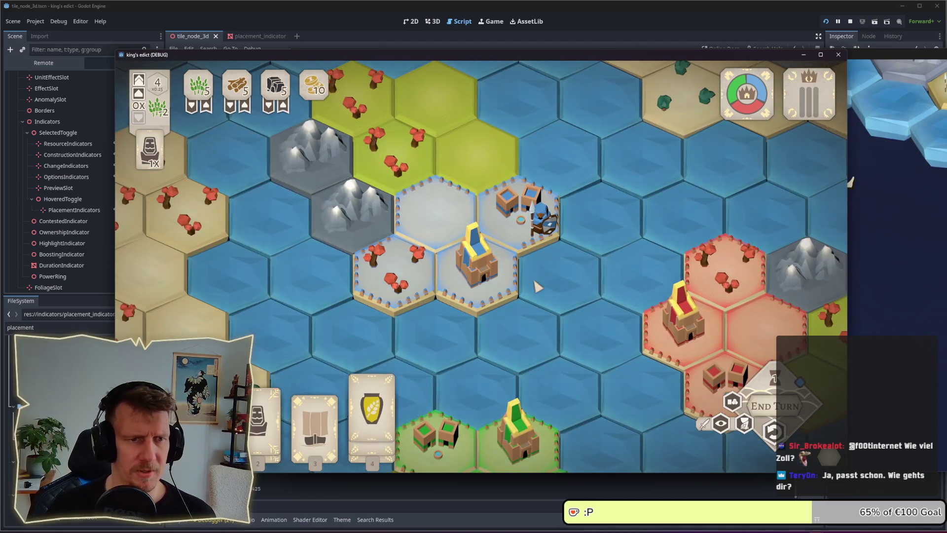
click(114, 190)
click(76, 210)
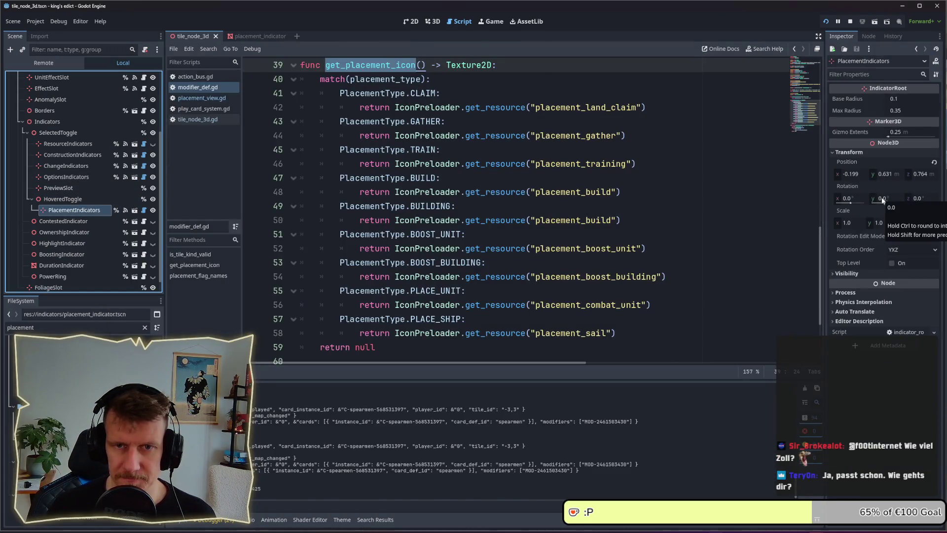
- Set PlacementIndicators Base Radius to 0.2 and check the grain card's indicators in game
click(866, 152)
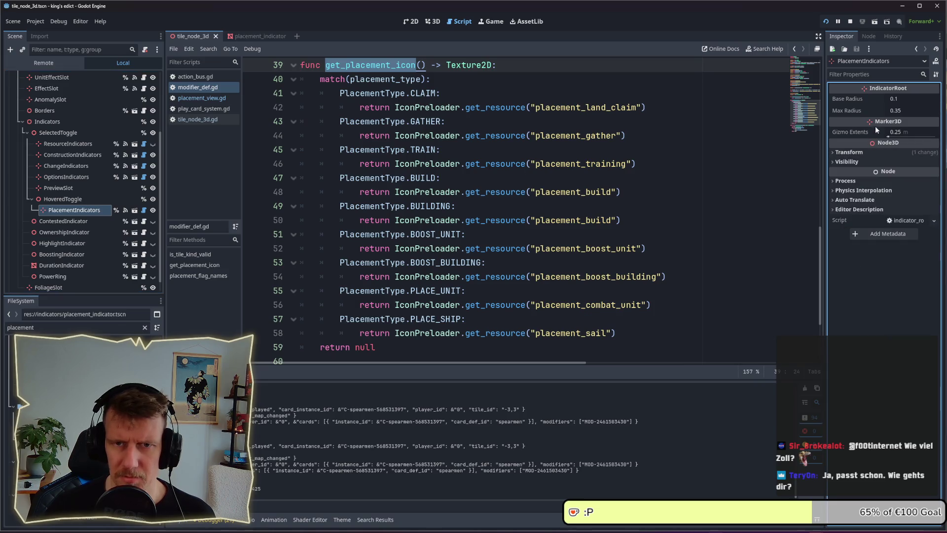
click(896, 100)
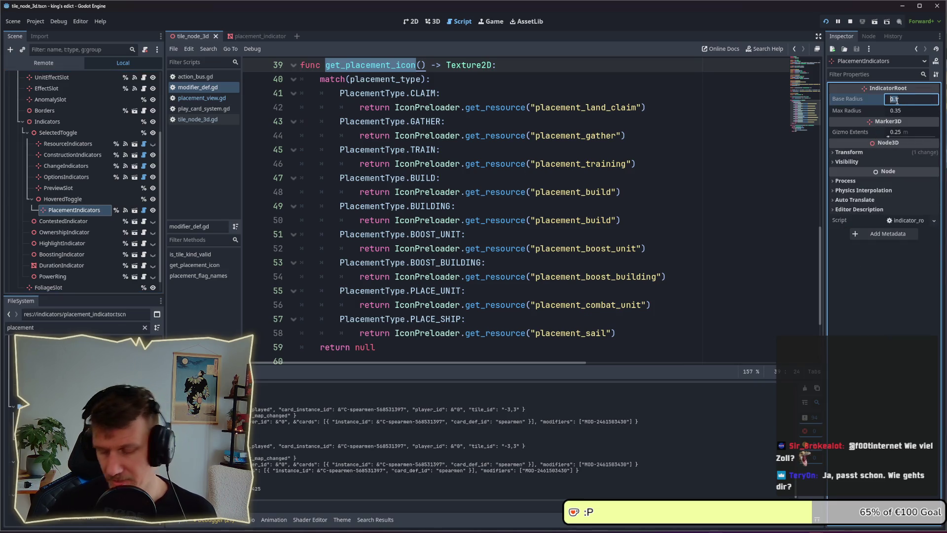
text(0.2)
key(Return)
key(alt+Tab)
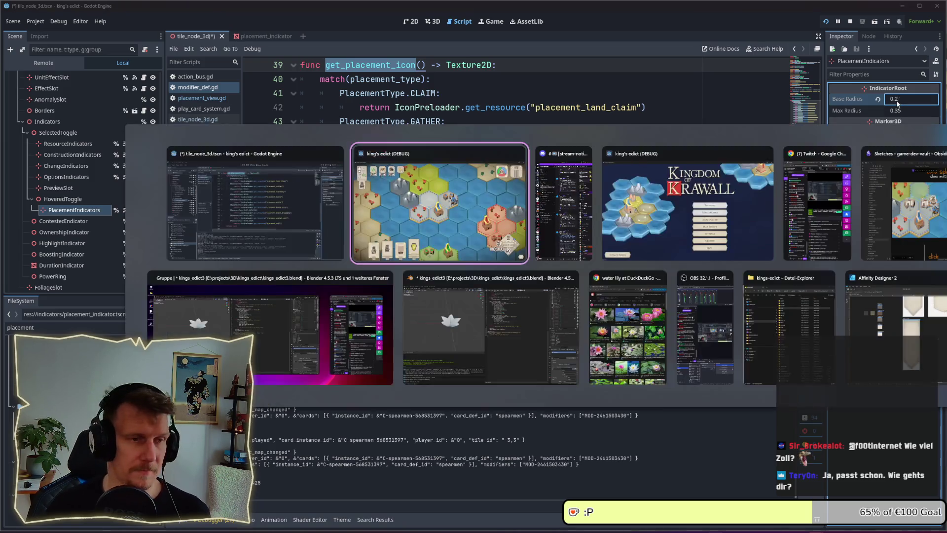
key(2)
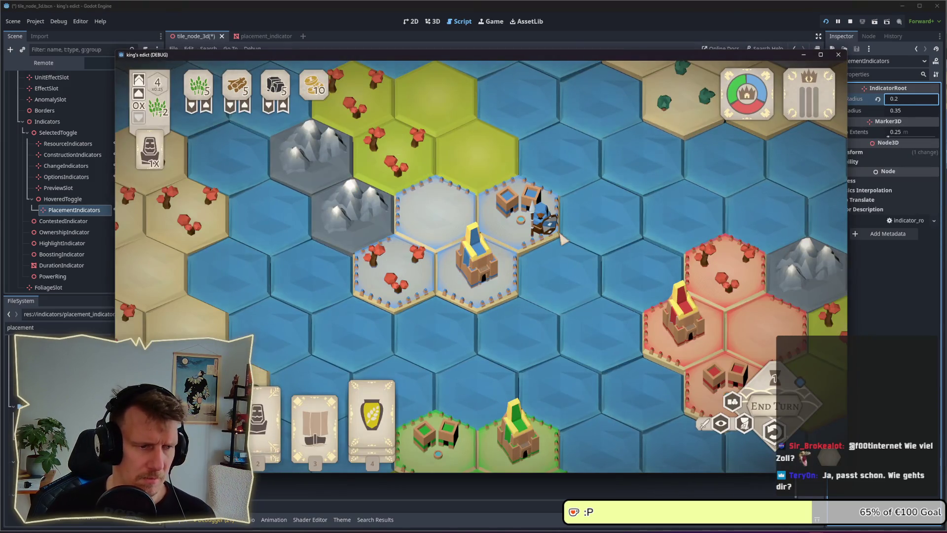
key(4)
key(Escape)
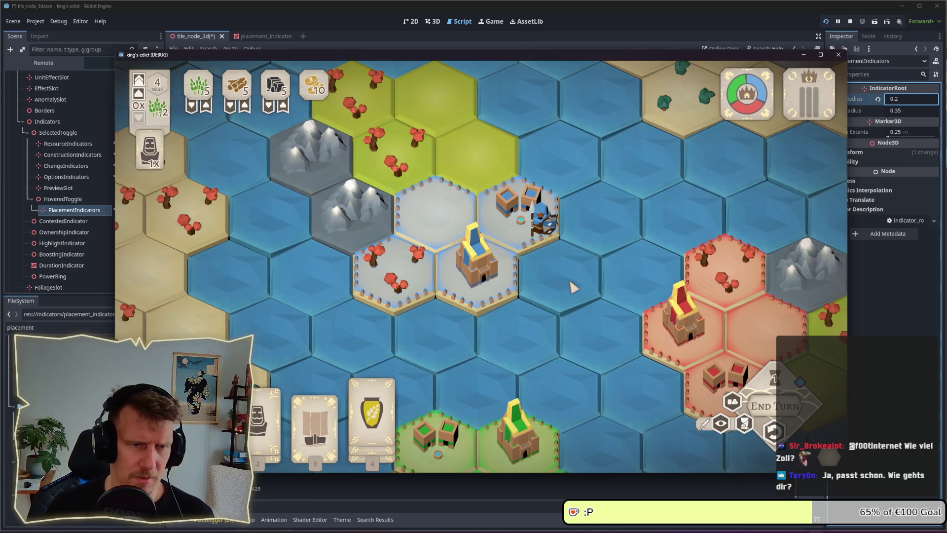
- Change Base Radius to 0.15 and return to the running game
key(alt+Tab)
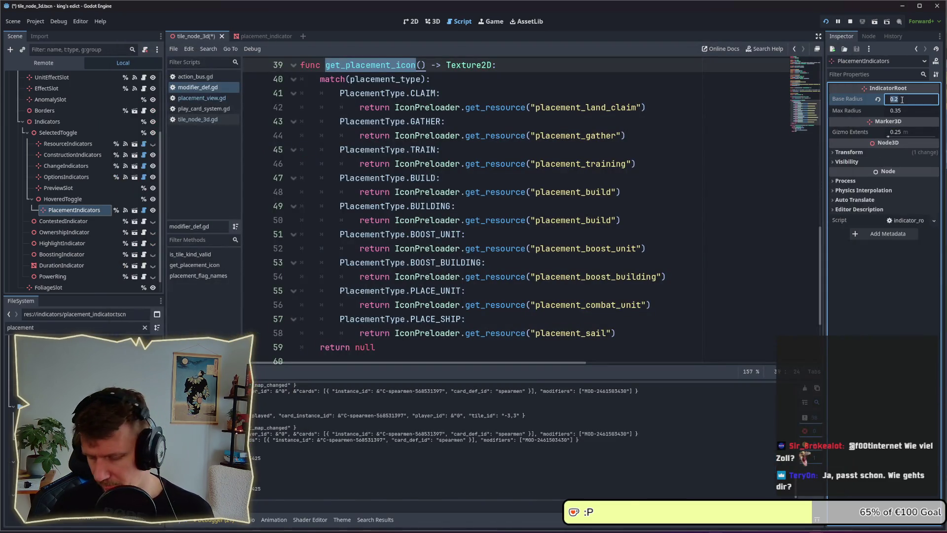
text(0.)
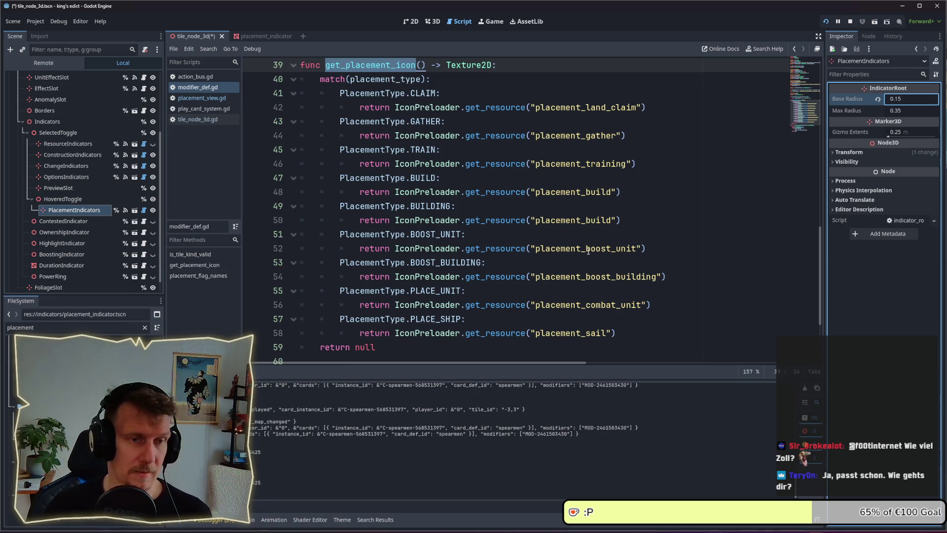
key(alt+Tab)
- Check the grain and card 2 indicators and place a serf left of the capital
key(4)
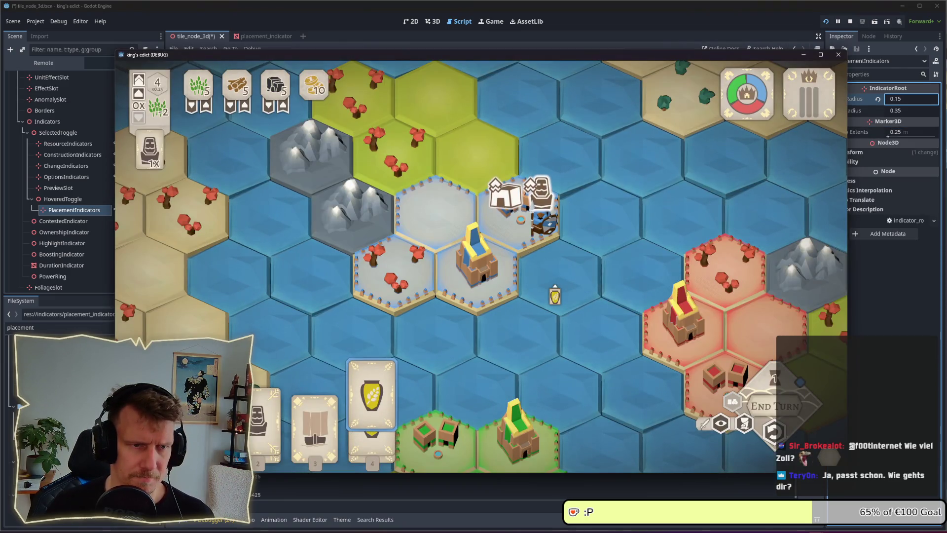
scroll(538, 279, down, 2)
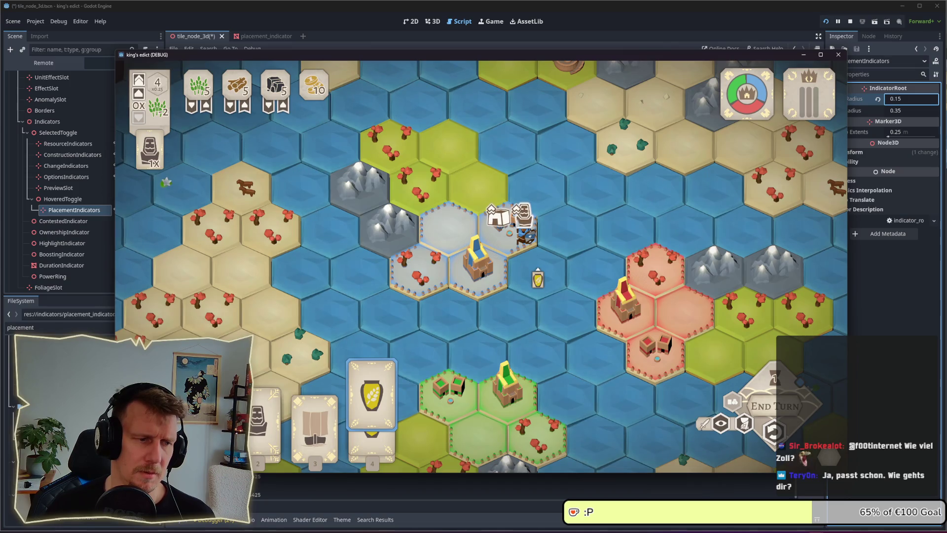
key(2)
click(429, 286)
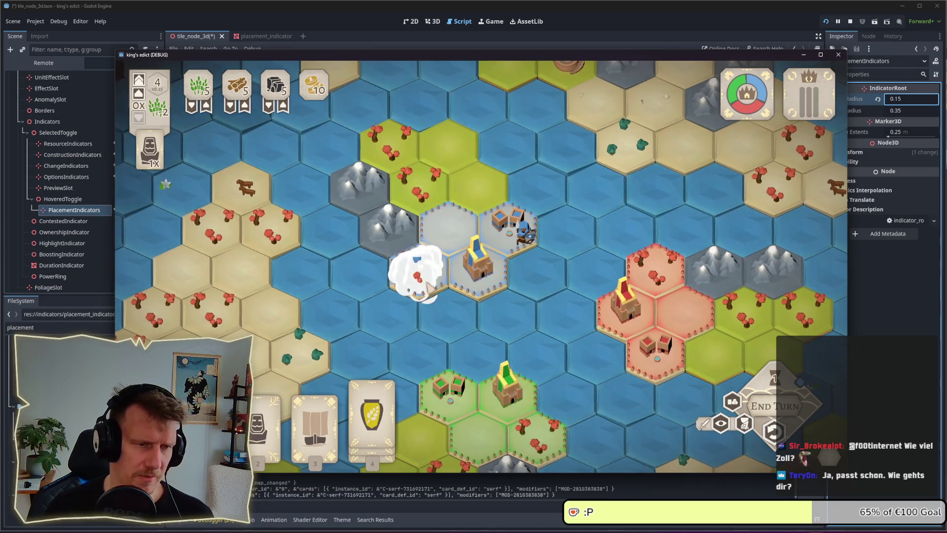
key(4)
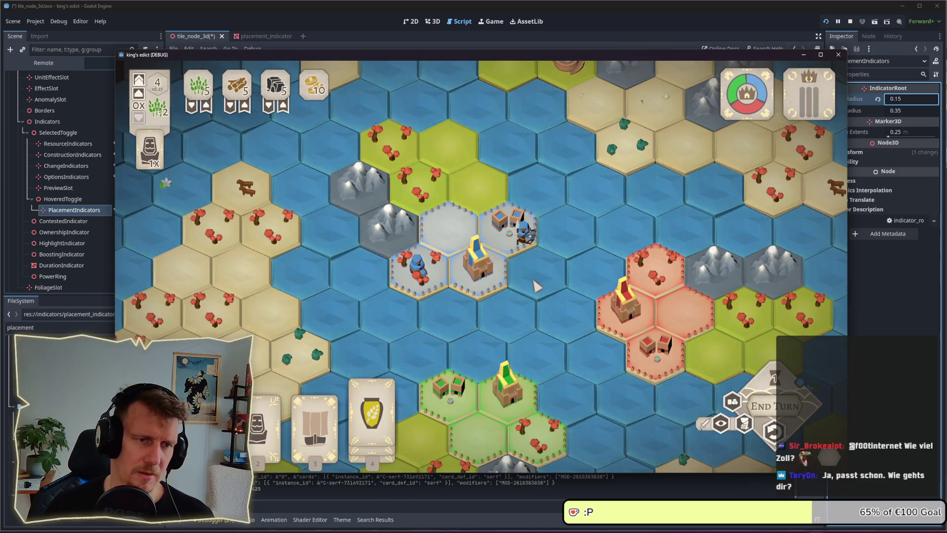
scroll(532, 291, up, 2)
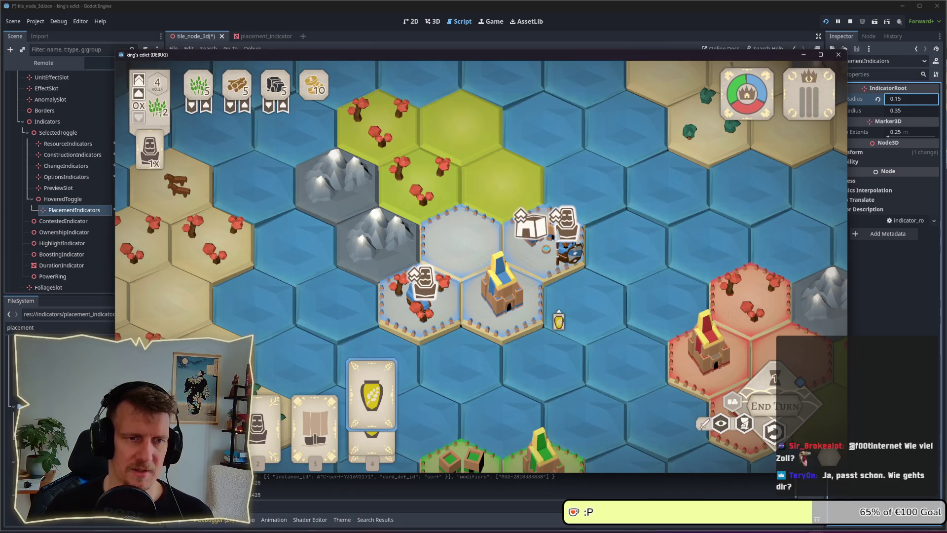
scroll(559, 321, down, 1)
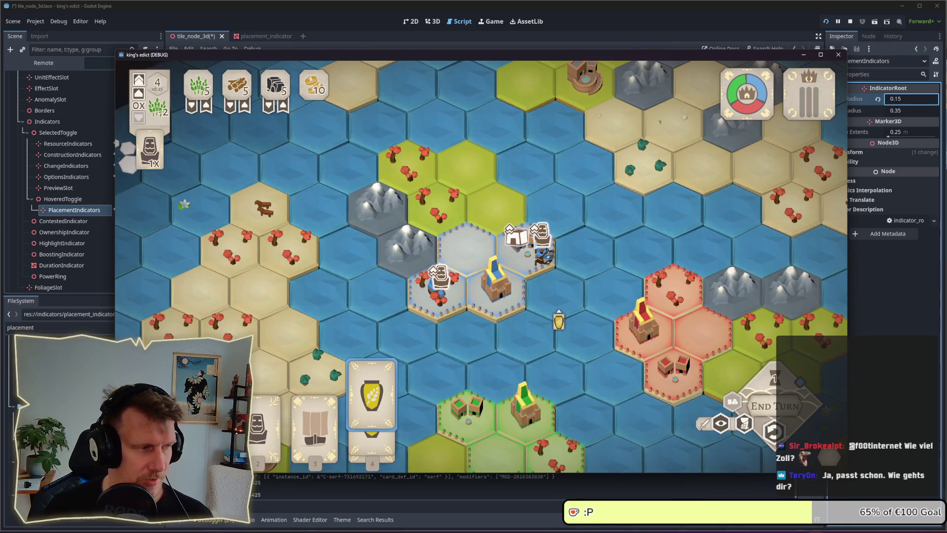
scroll(559, 321, up, 1)
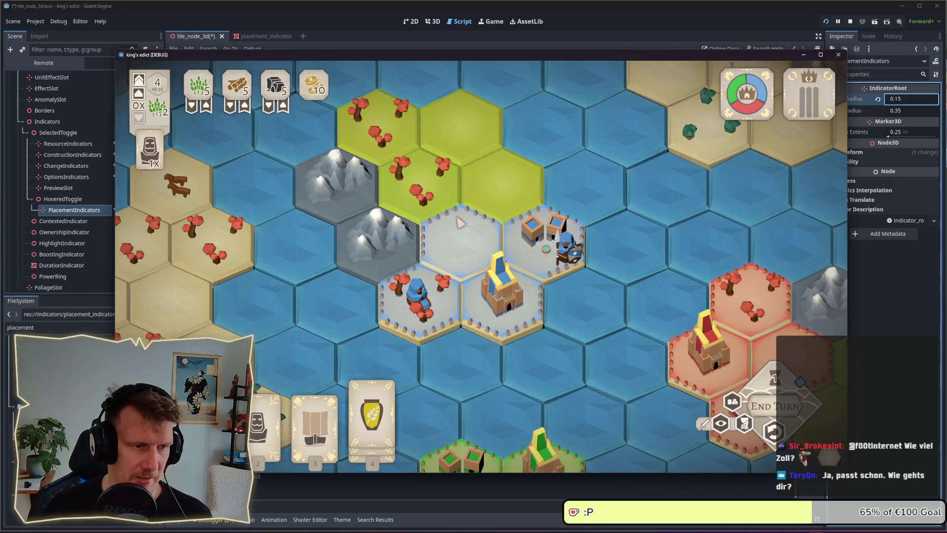
- Play the ship on water, a unit on the mountain, a builder and a serf, then pan the map
key(3)
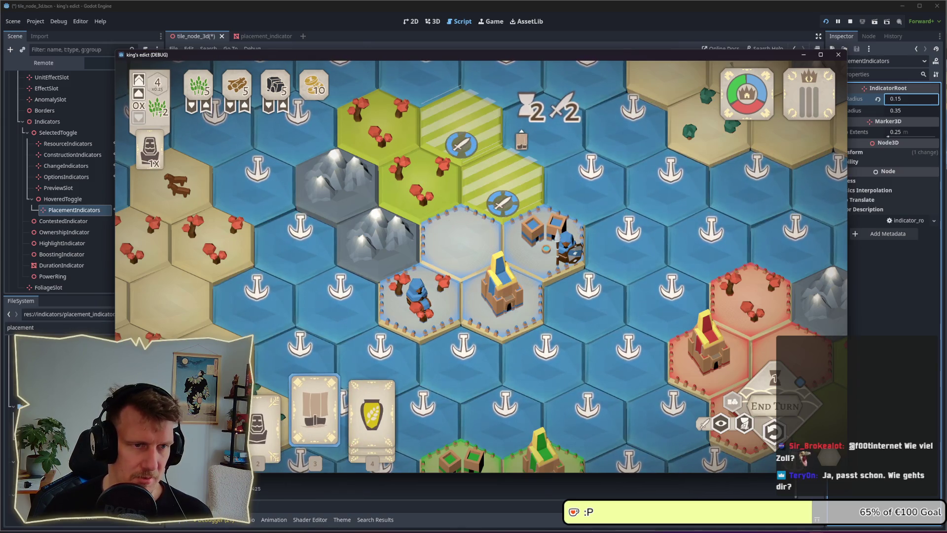
click(522, 139)
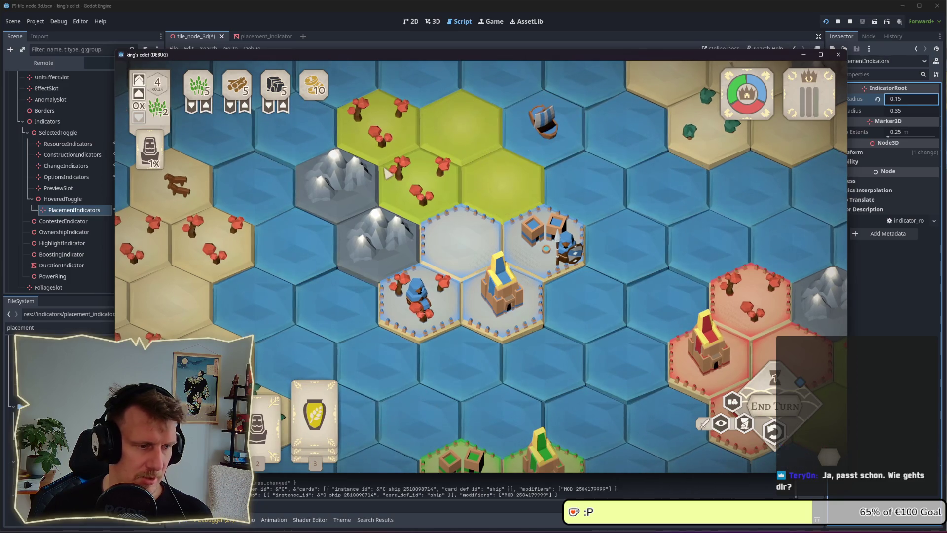
click(378, 227)
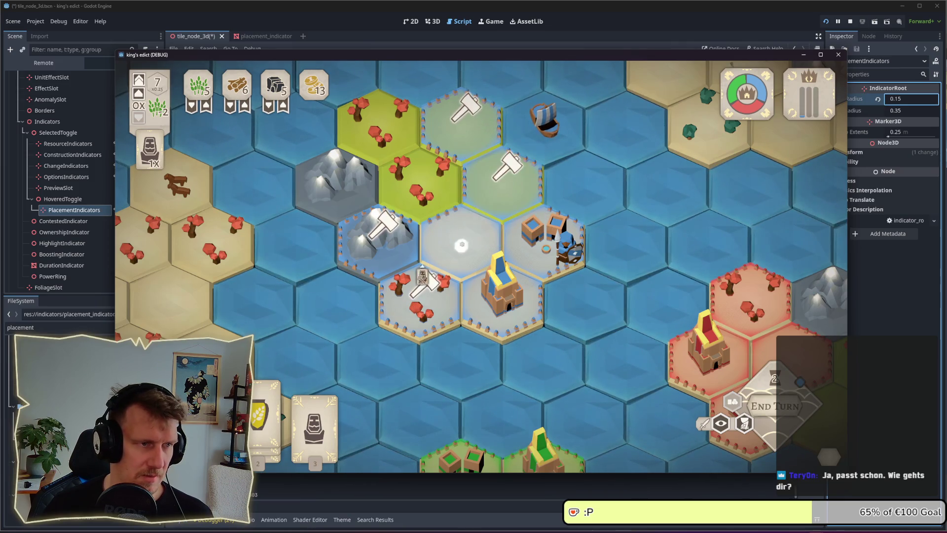
click(422, 306)
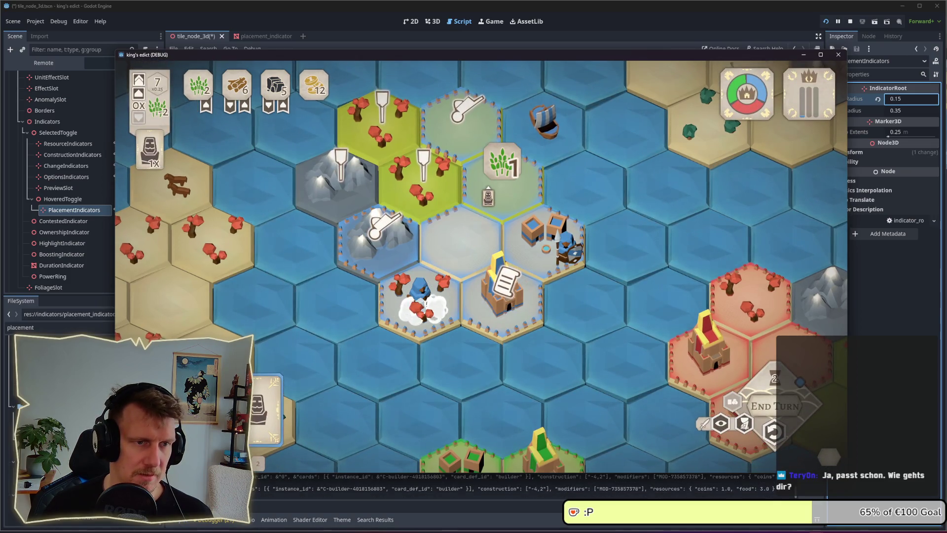
click(489, 211)
scroll(643, 303, down, 3)
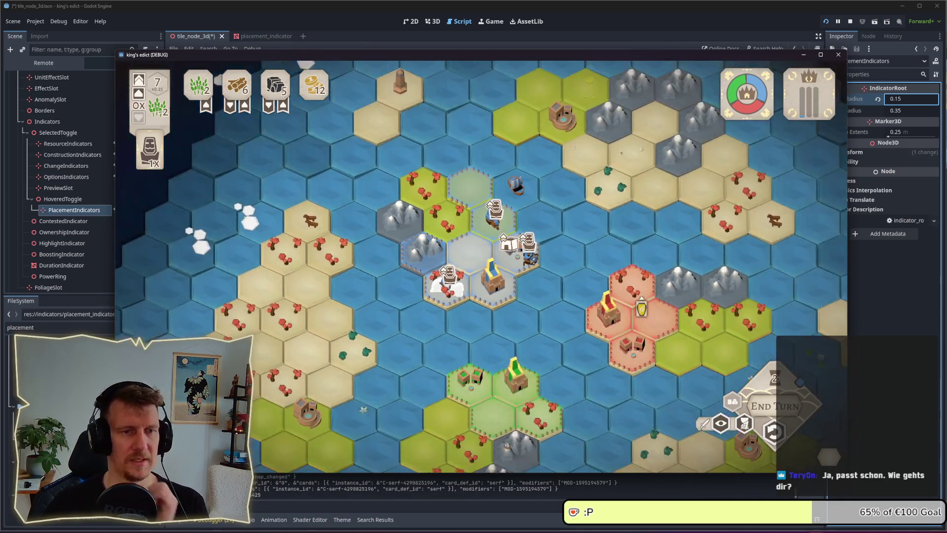
scroll(641, 308, down, 2)
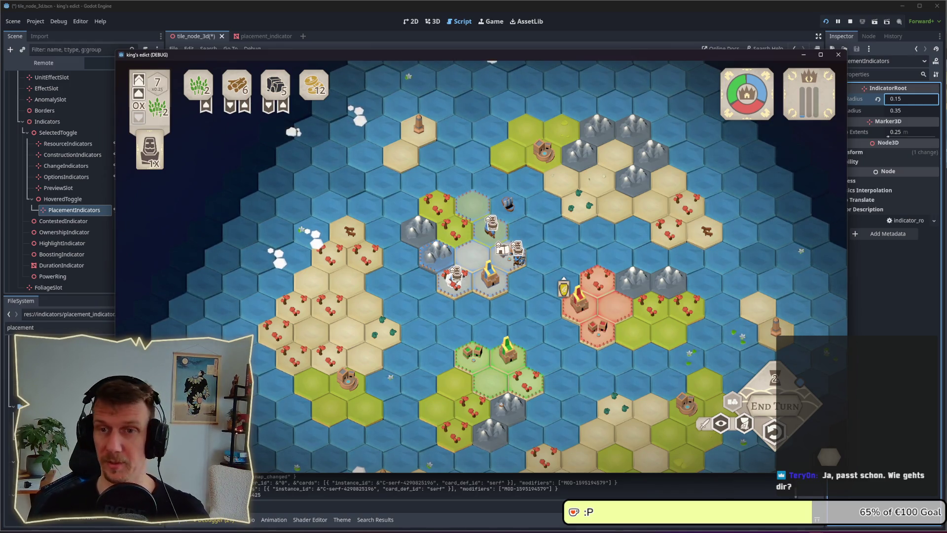
scroll(531, 280, up, 3)
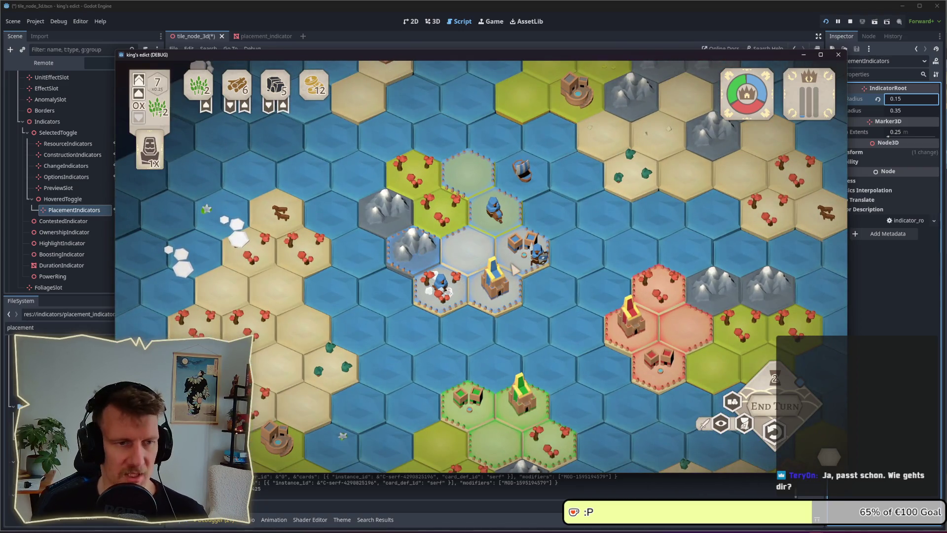
drag(492, 249, 502, 259)
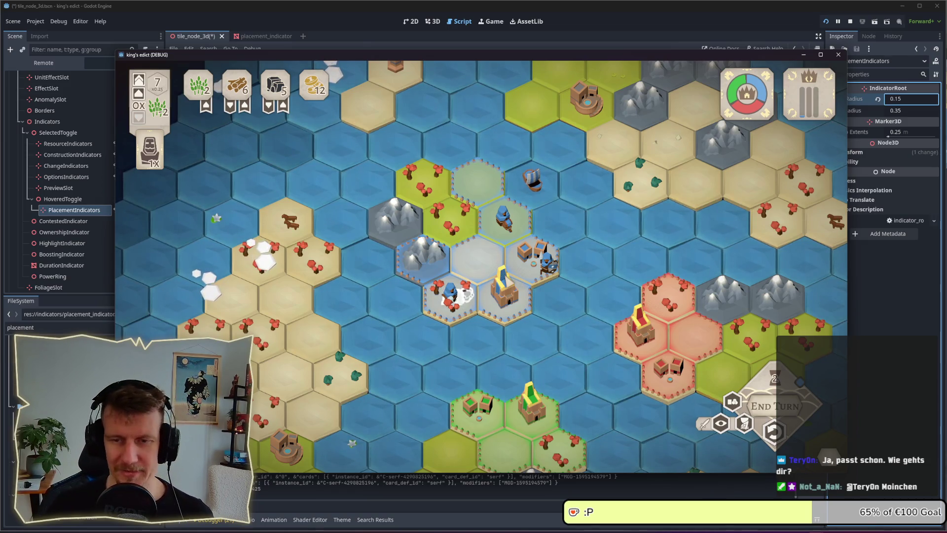
drag(482, 269, 481, 253)
key(alt+Tab)
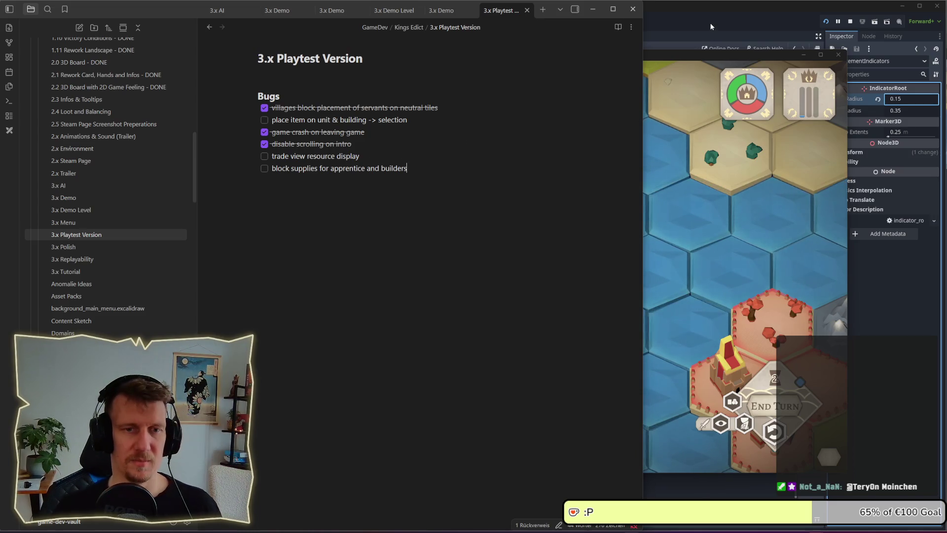
click(690, 63)
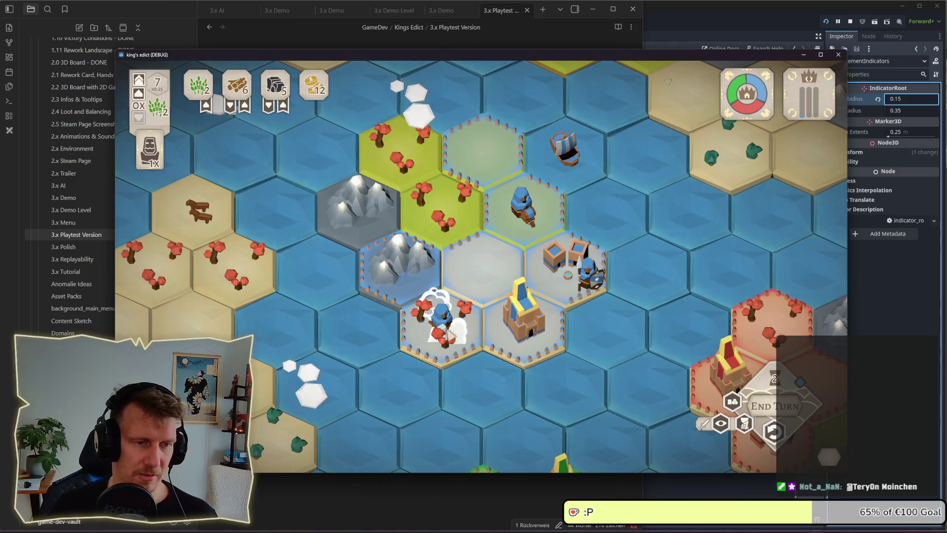
mouse_move(218, 111)
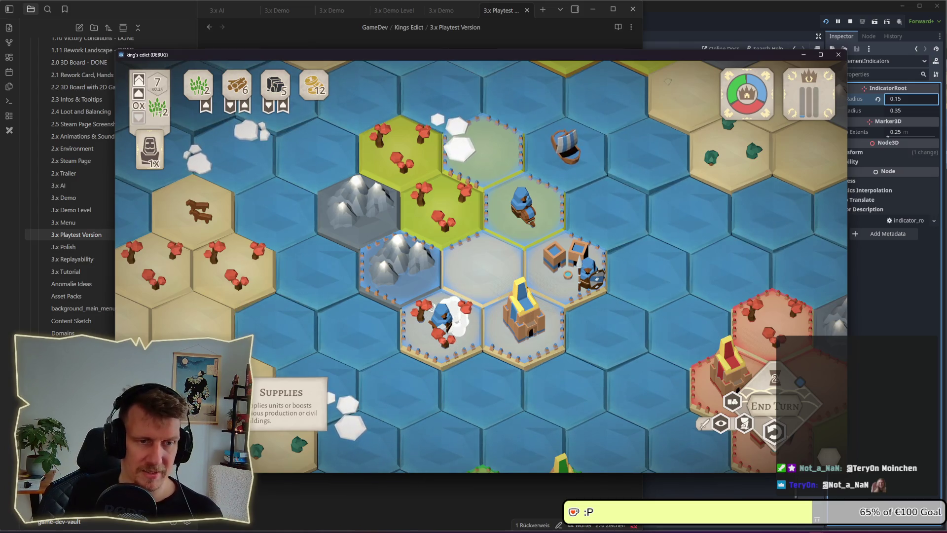
click(567, 266)
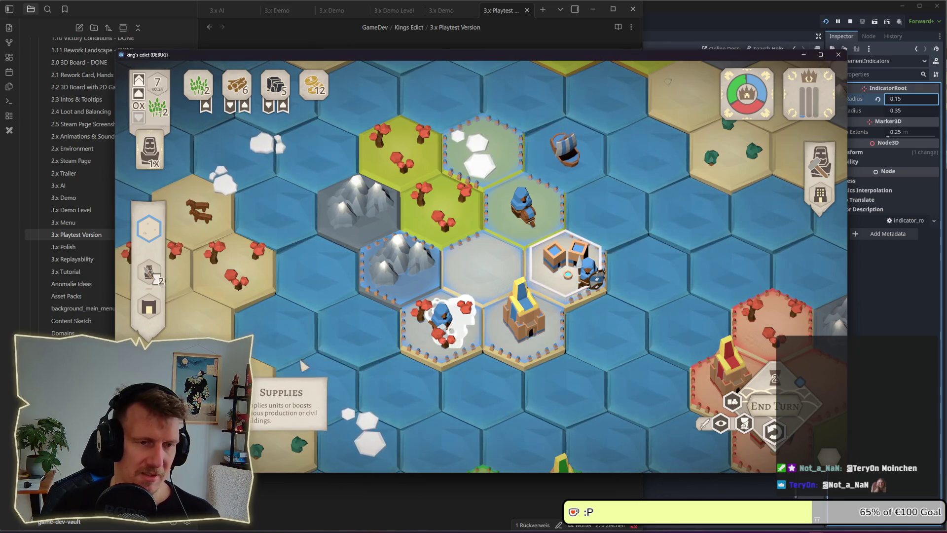
click(379, 327)
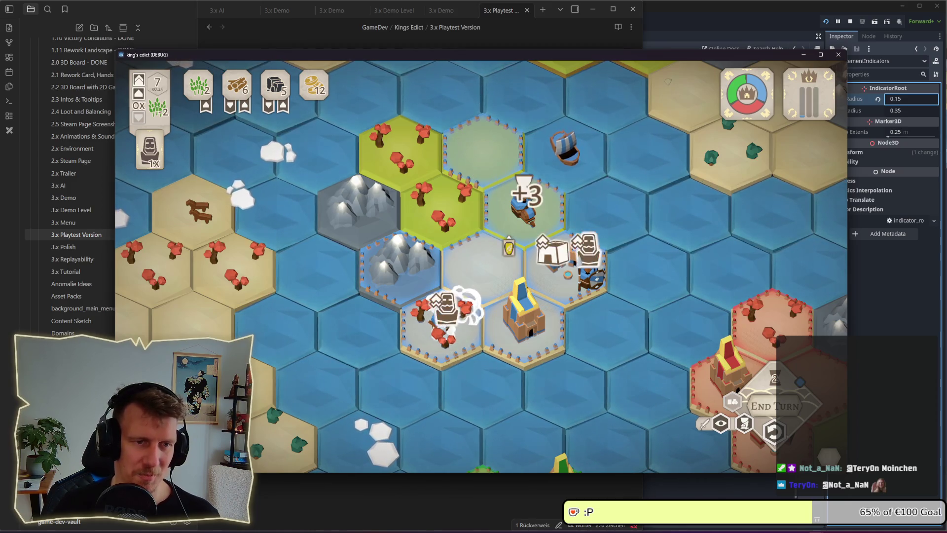
scroll(482, 234, down, 1)
scroll(482, 235, down, 1)
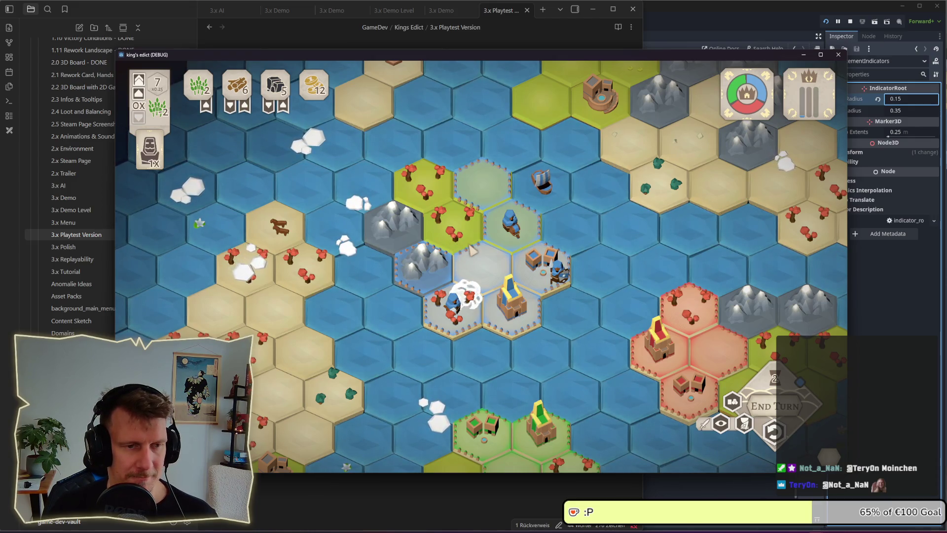
click(535, 272)
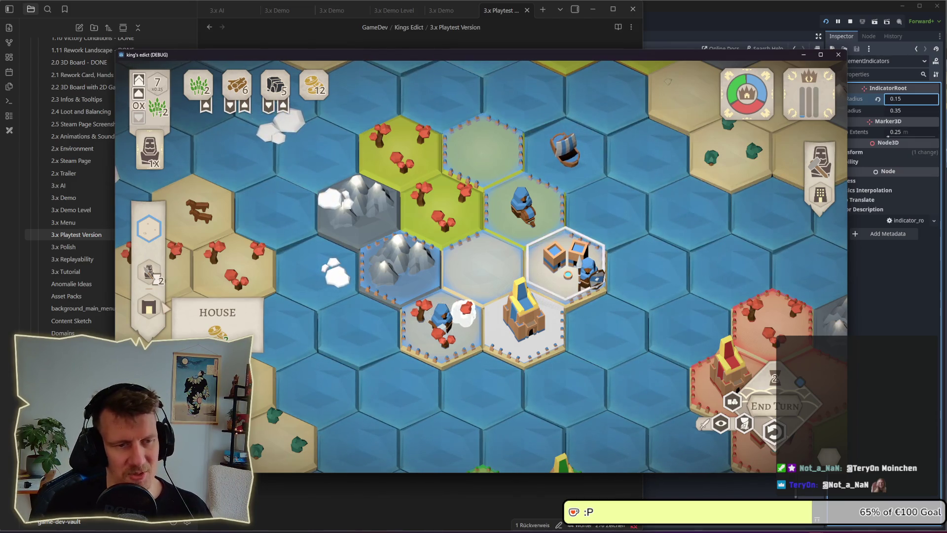
key(Escape)
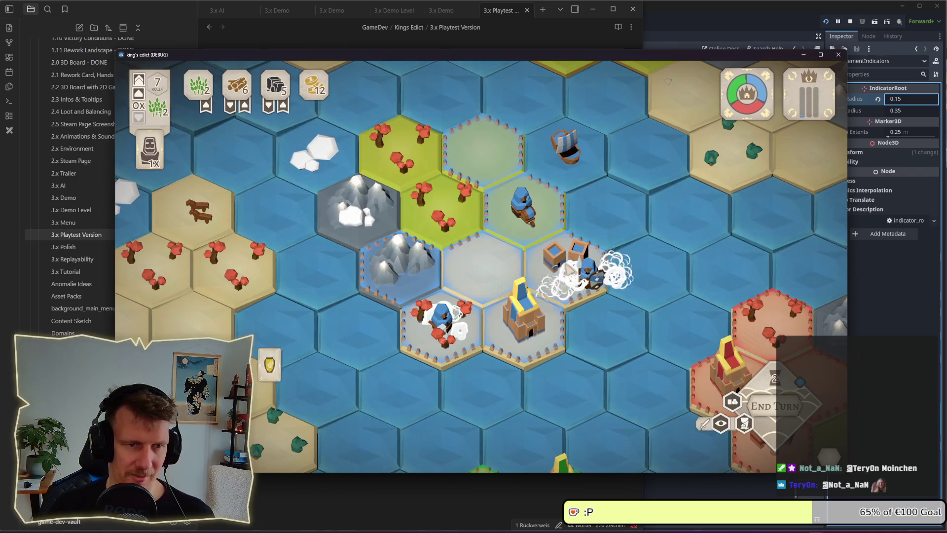
click(438, 496)
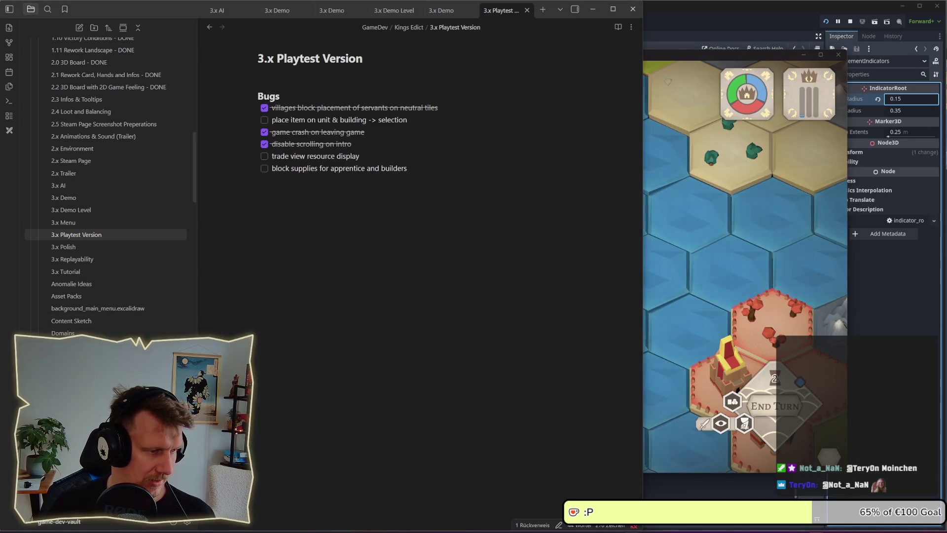
- Draw a green check beside the 'card selected' mockup in the Sketches drawing
key(ctrl+alt+Left)
scroll(432, 238, up, 5)
click(485, 201)
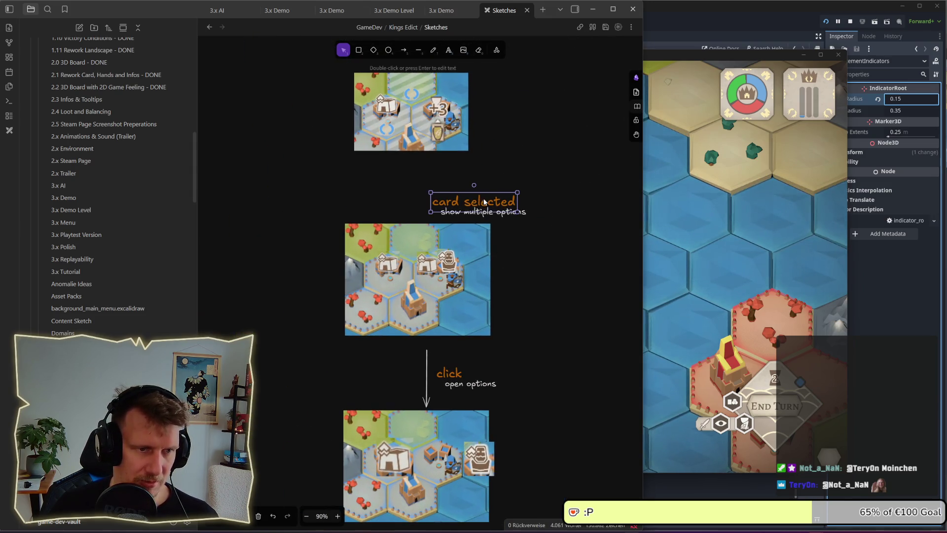
click(433, 51)
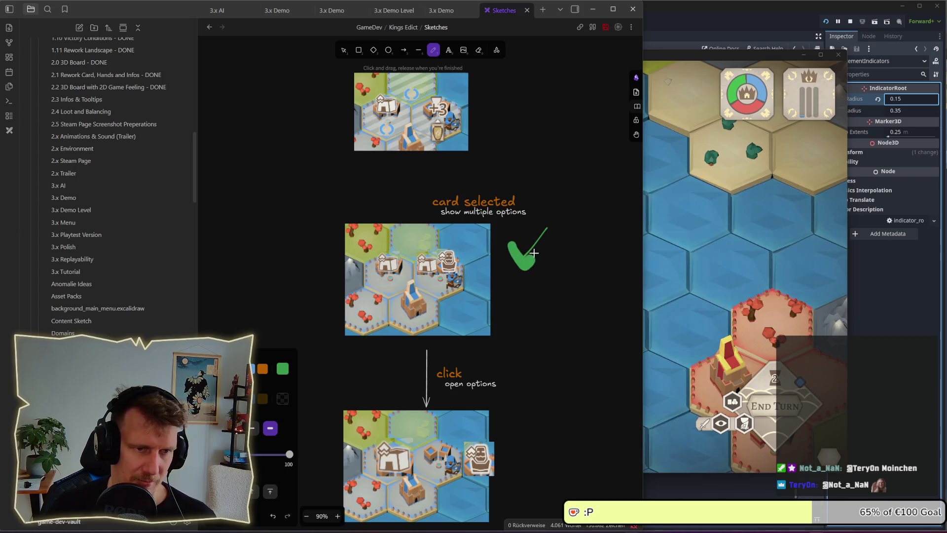
key(ctrl+z)
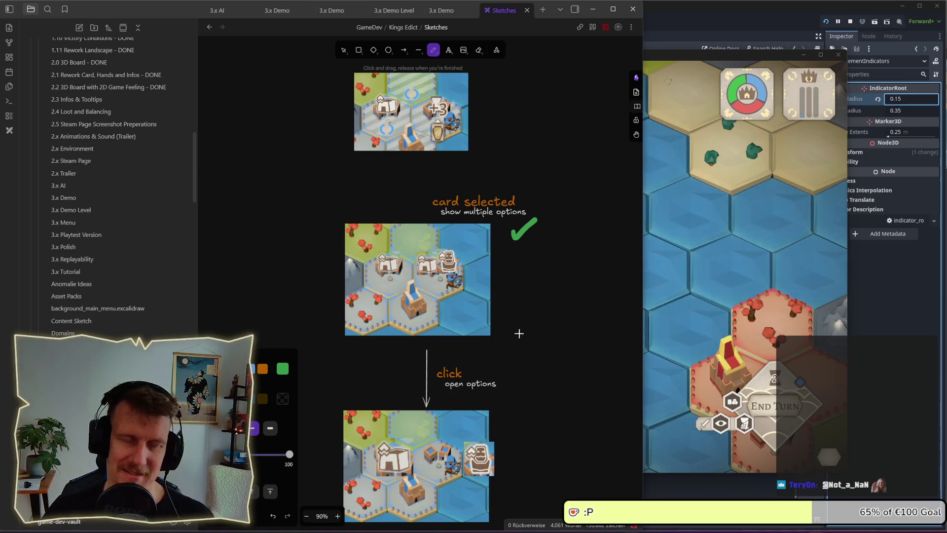
ctrl+scroll(518, 334, up, 5)
mouse_move(541, 324)
mouse_down()
mouse_move(585, 324)
mouse_move(573, 303)
mouse_up()
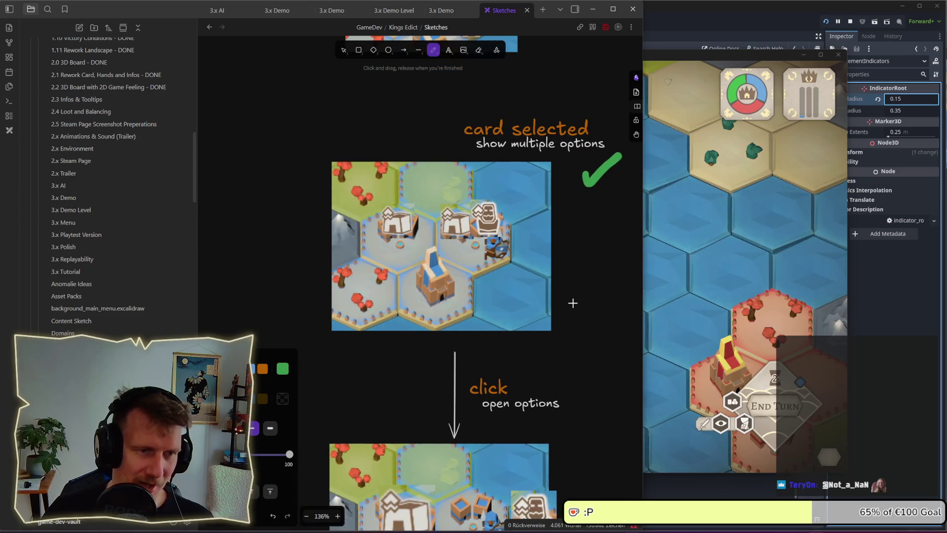
click(724, 310)
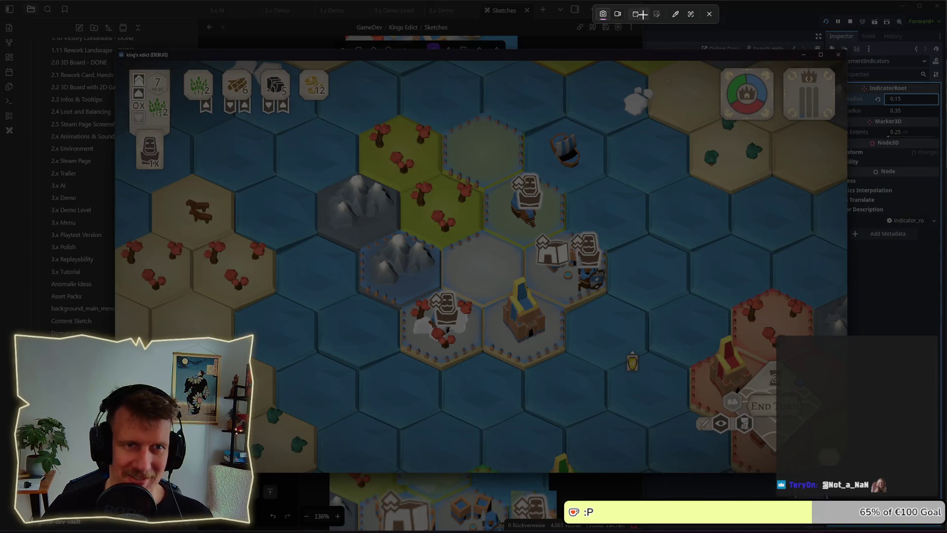
- Snip a rectangular screenshot of the game board and paste it into the Sketches drawing
click(641, 14)
click(654, 13)
mouse_move(377, 172)
mouse_down()
mouse_move(692, 369)
mouse_move(670, 374)
mouse_up()
key(alt+Tab)
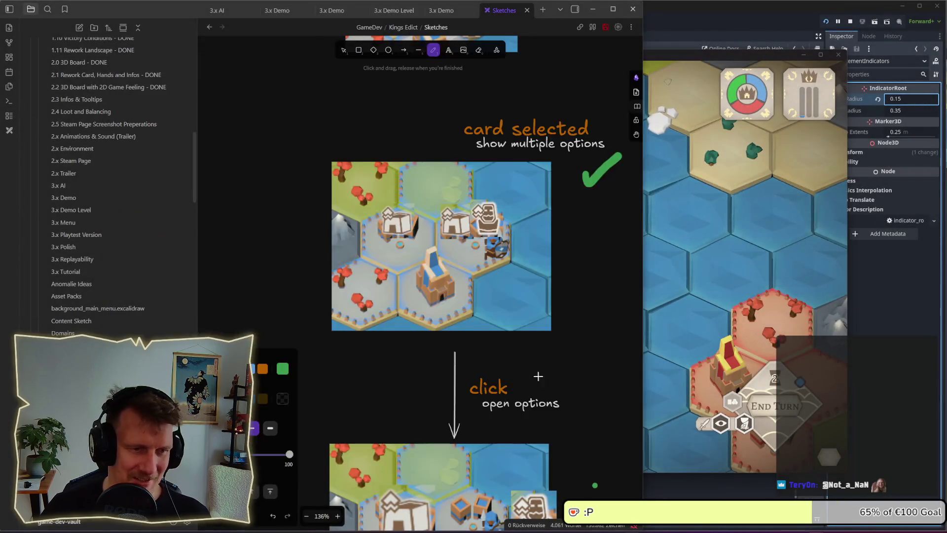
scroll(507, 334, down, 3)
scroll(456, 331, right, 2)
key(ctrl+v)
- Undo the stray stroke, then shrink the screenshot and move it beside the mockup
drag(476, 288, 556, 283)
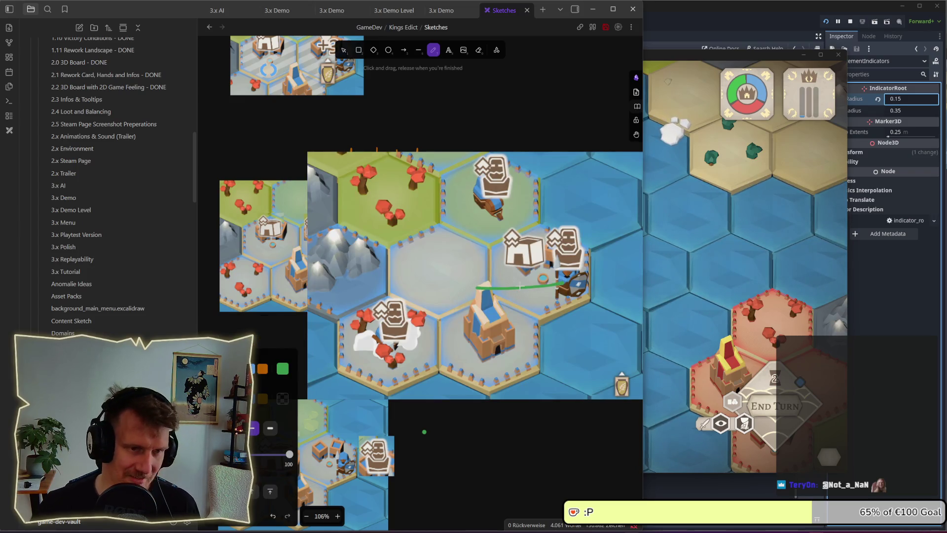
key(ctrl+z)
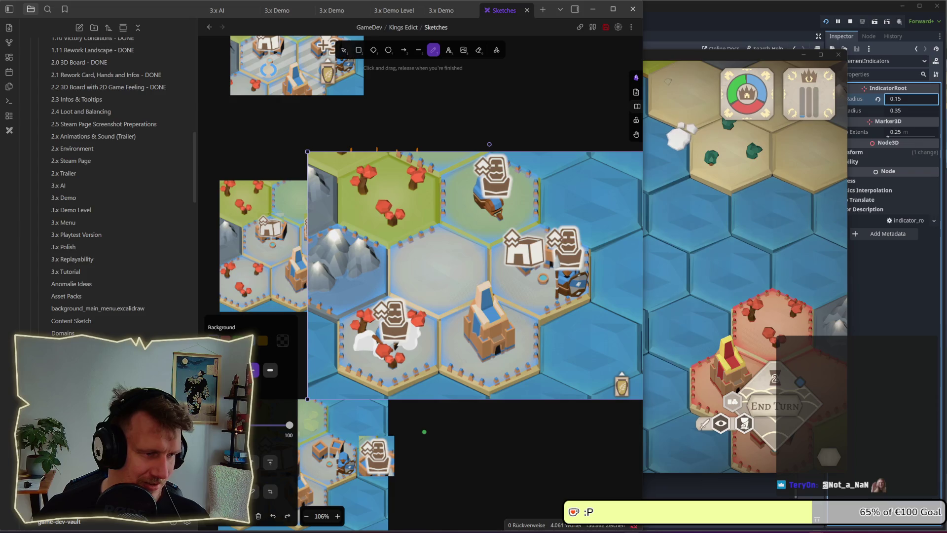
click(344, 50)
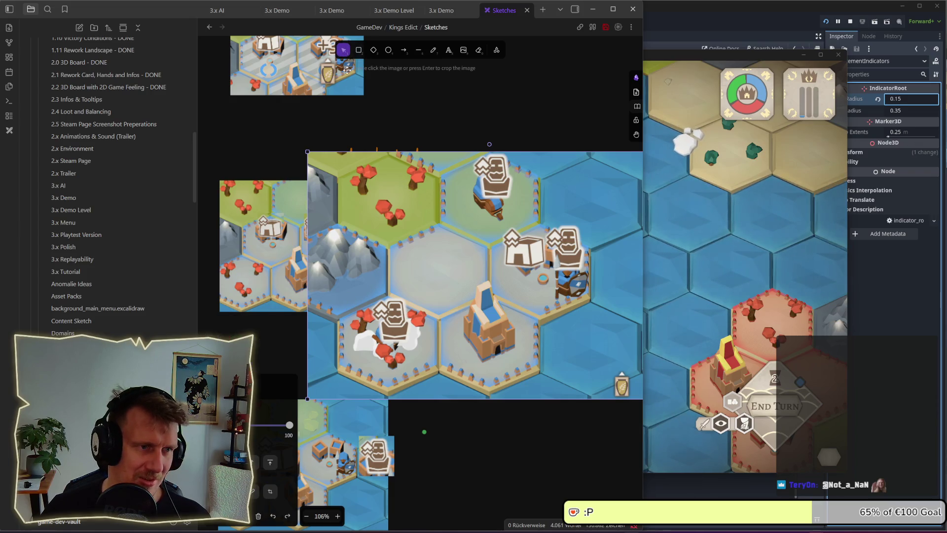
mouse_move(308, 152)
mouse_down()
mouse_move(421, 199)
mouse_move(470, 263)
mouse_up()
mouse_move(580, 334)
mouse_down()
mouse_move(523, 249)
mouse_move(547, 238)
mouse_up()
scroll(523, 248, down, 2)
scroll(523, 249, down, 1)
click(559, 330)
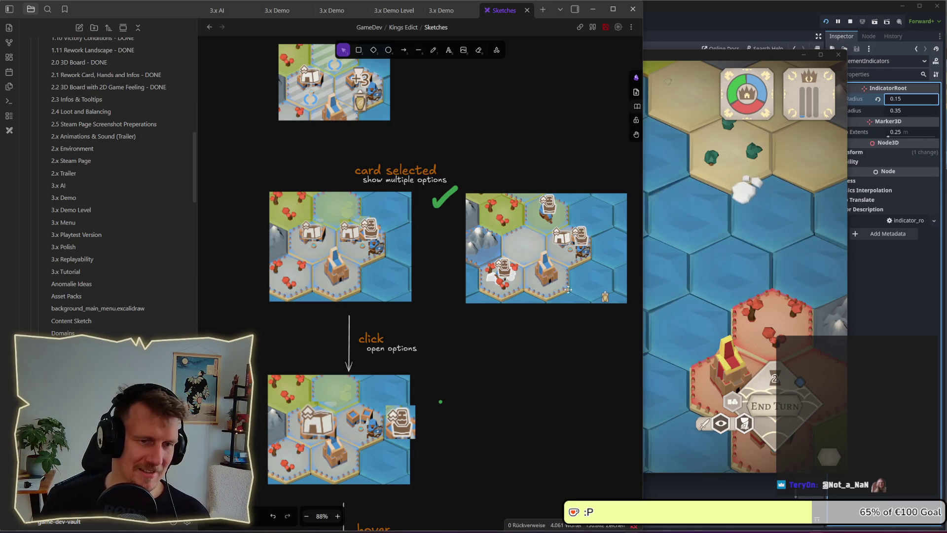
- Shrink the screenshot further to match the 'card selected' mockup size
click(553, 285)
drag(627, 303, 604, 308)
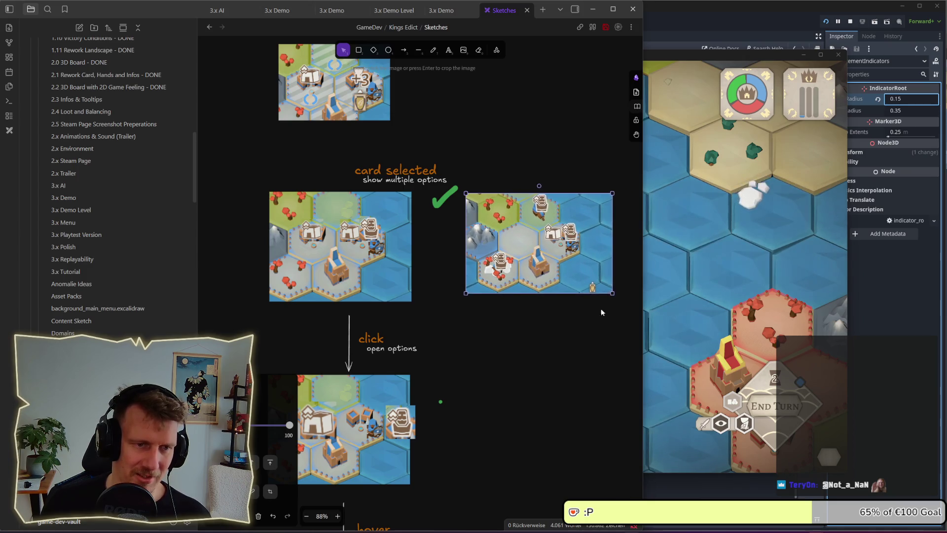
click(592, 320)
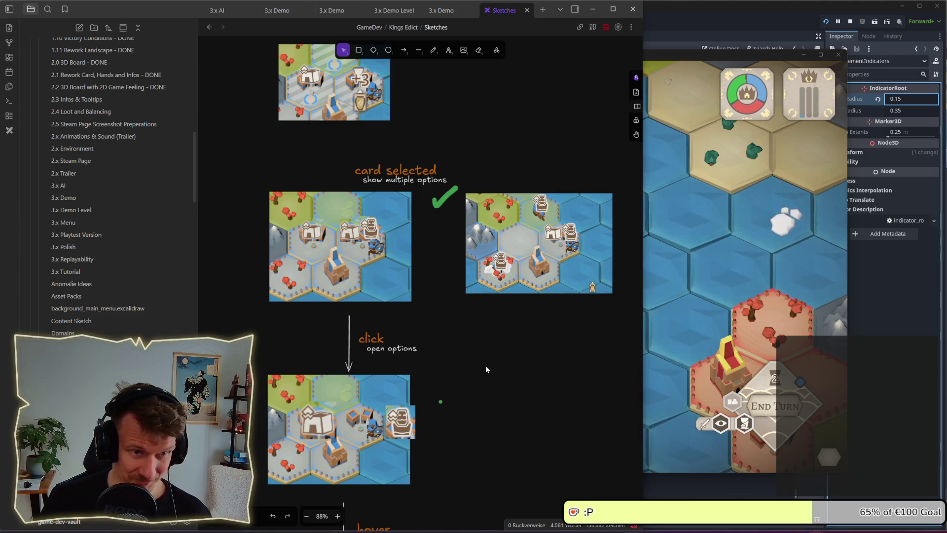
scroll(486, 369, down, 2)
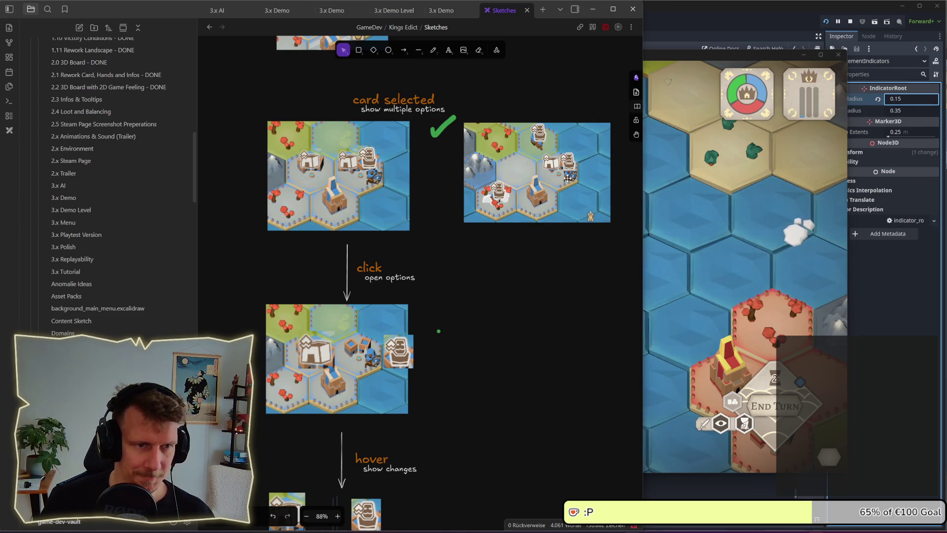
key(alt+Tab)
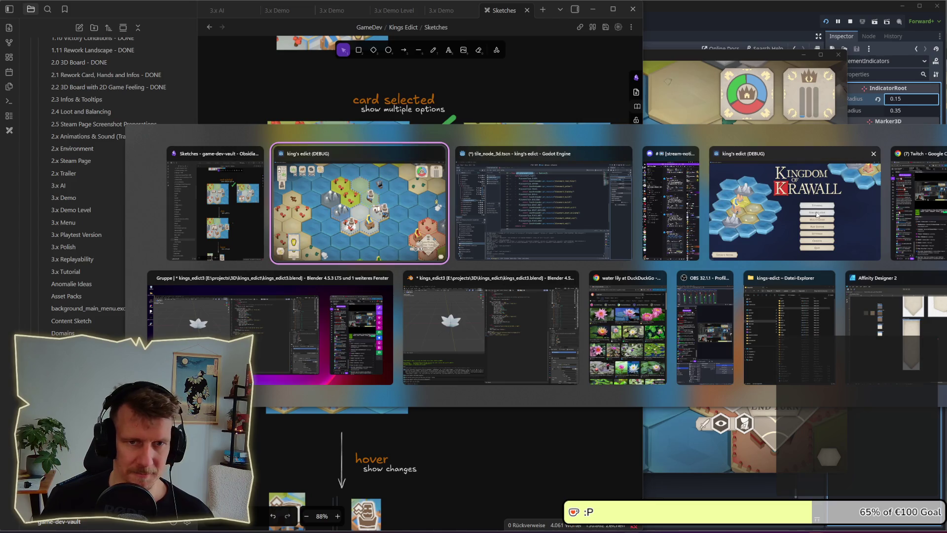
- Add 'render ordering for placement indicators' under Bugs in the 3.x Playtest Version note
click(230, 214)
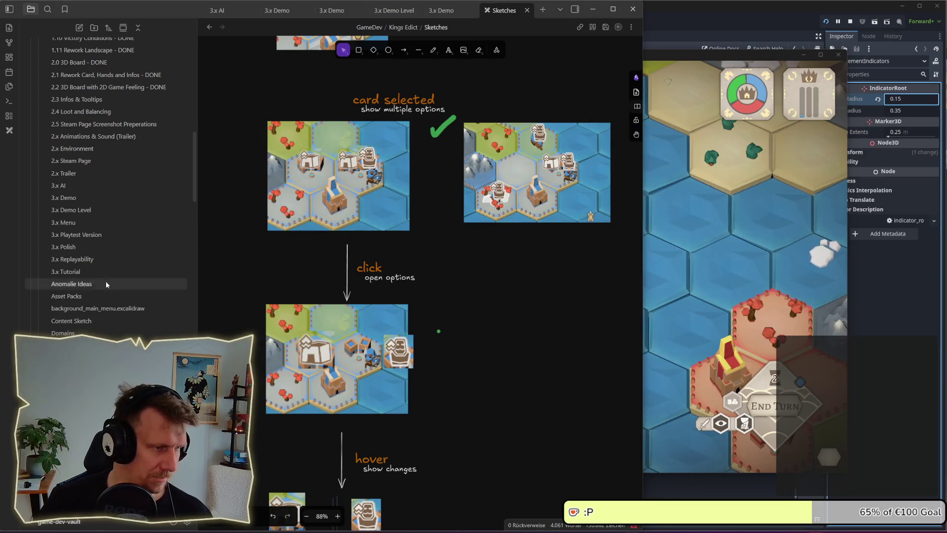
click(92, 234)
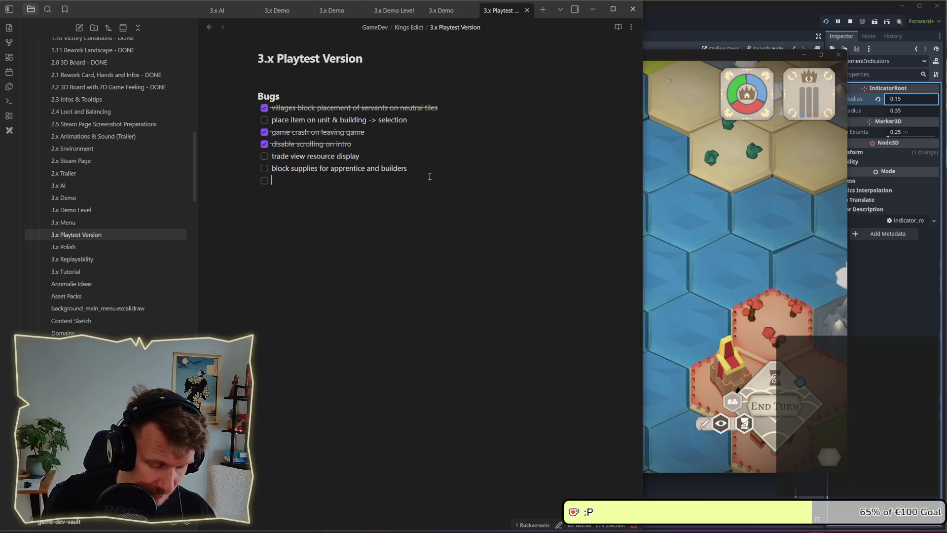
text(render order)
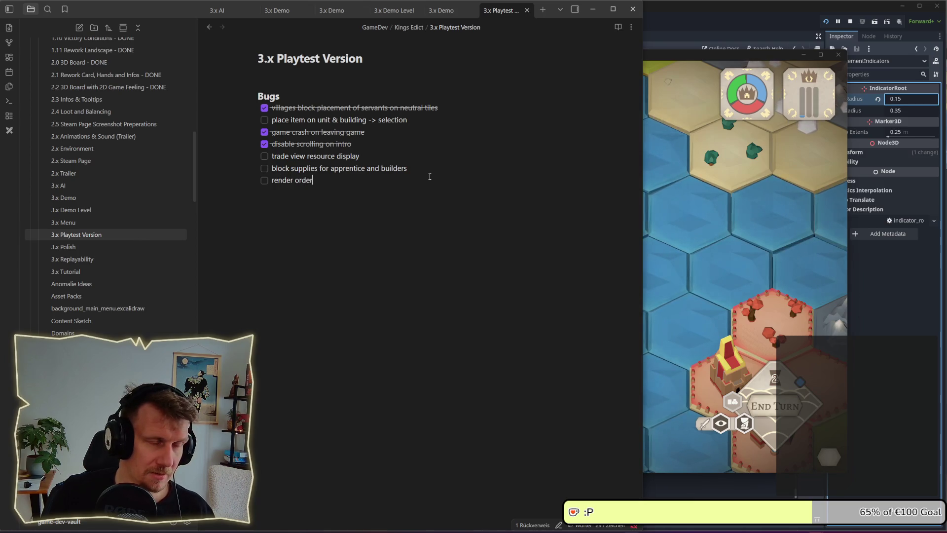
text(ing for i)
key(BackSpace)
text(placemnt in)
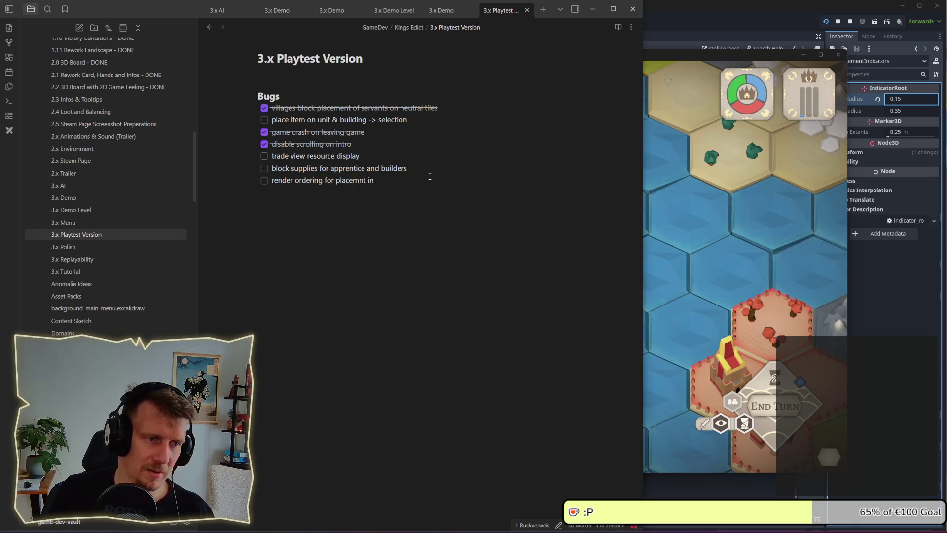
key(BackSpace)
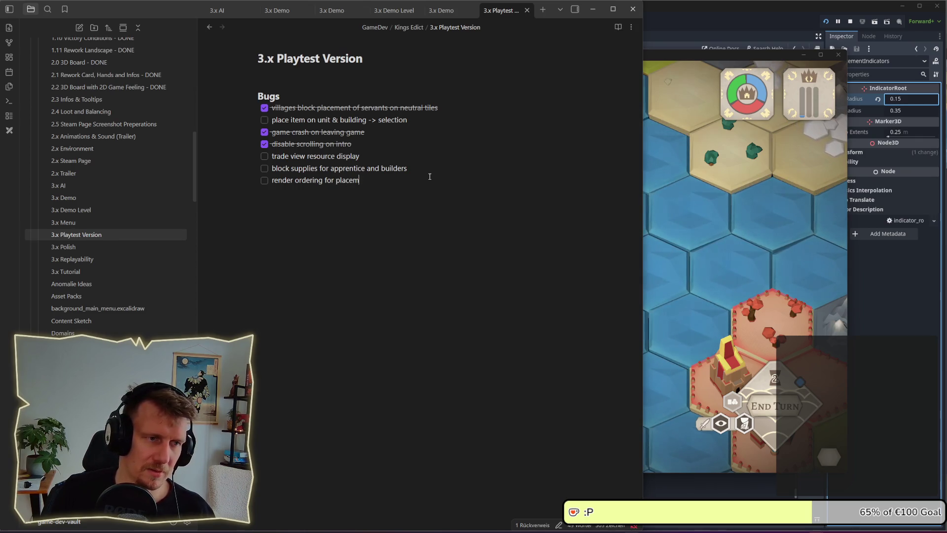
text(ent indicators)
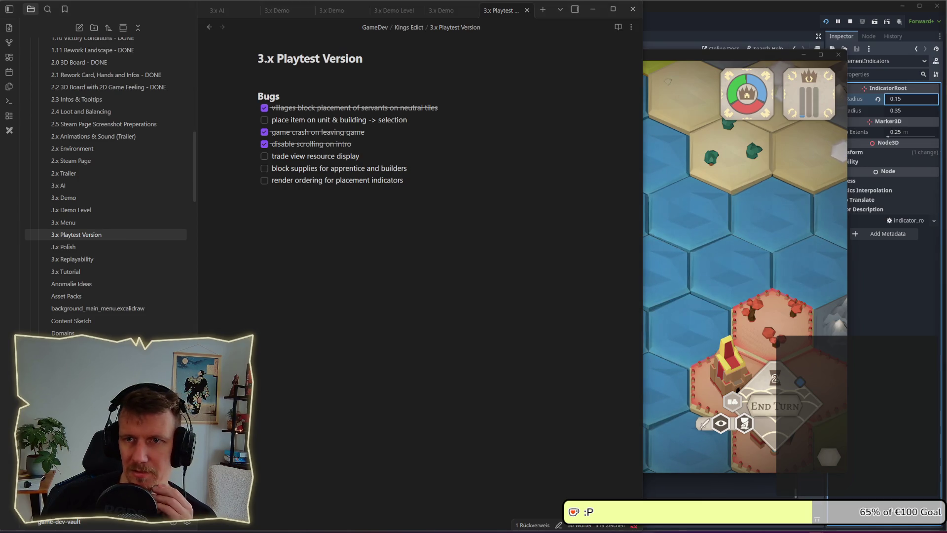
click(669, 55)
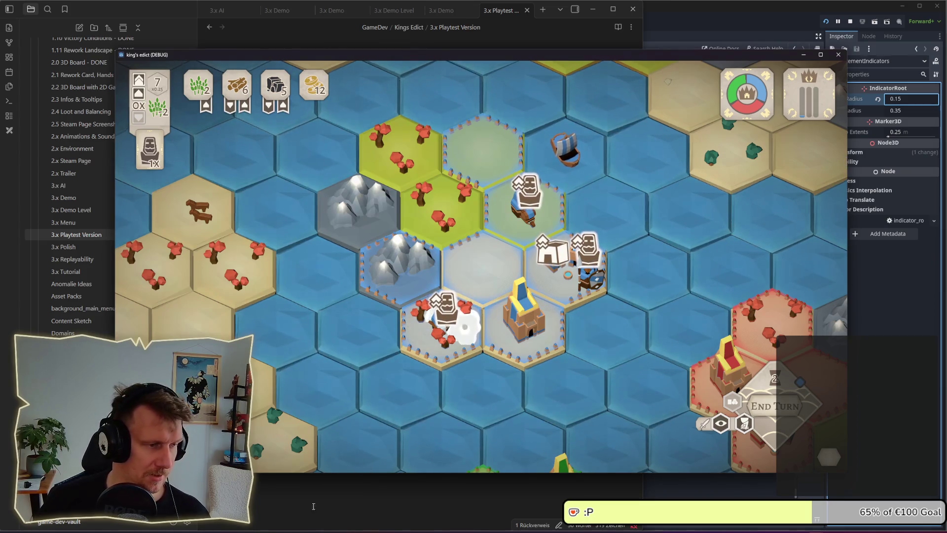
- Zoom the Sketches canvas and delete the stray green dot beside the click open options mockup
key(alt+Tab)
scroll(369, 438, up, 10)
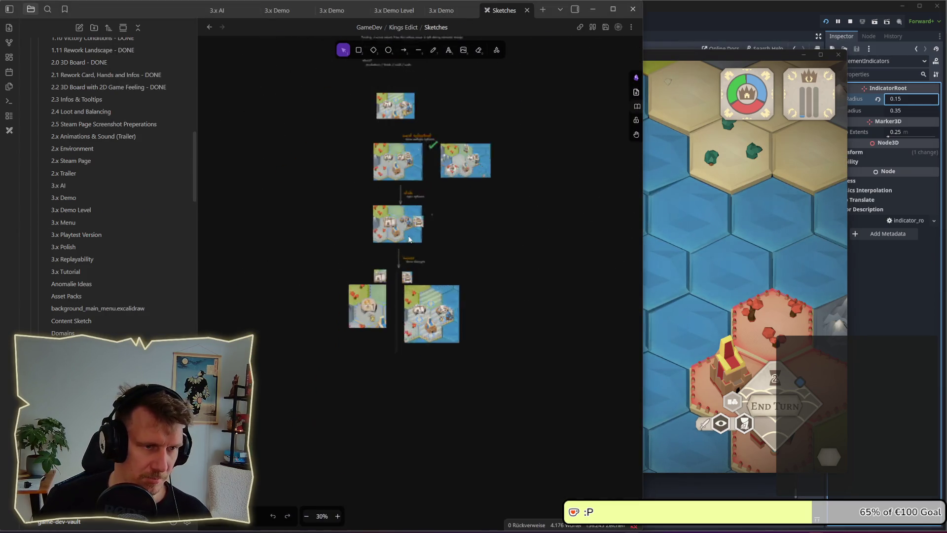
scroll(422, 251, up, 6)
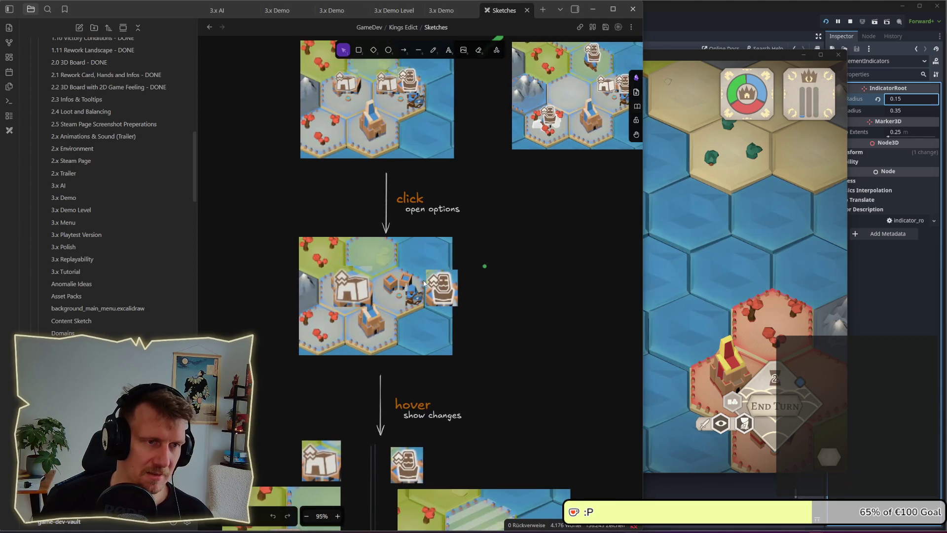
scroll(514, 285, down, 3)
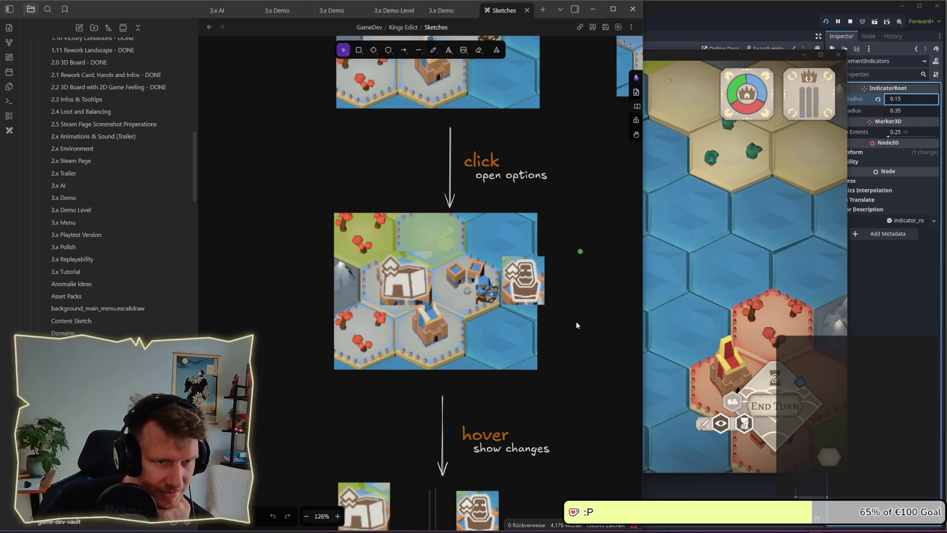
click(581, 251)
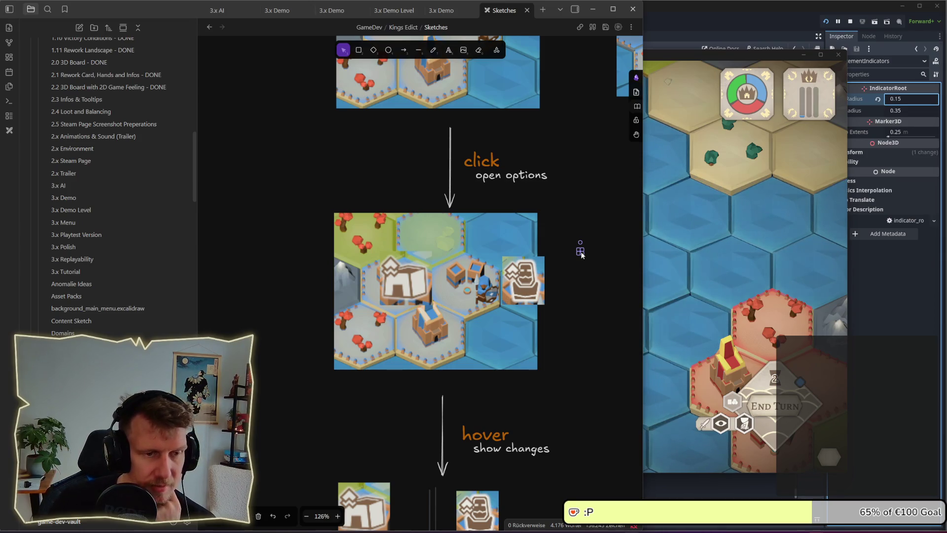
key(Delete)
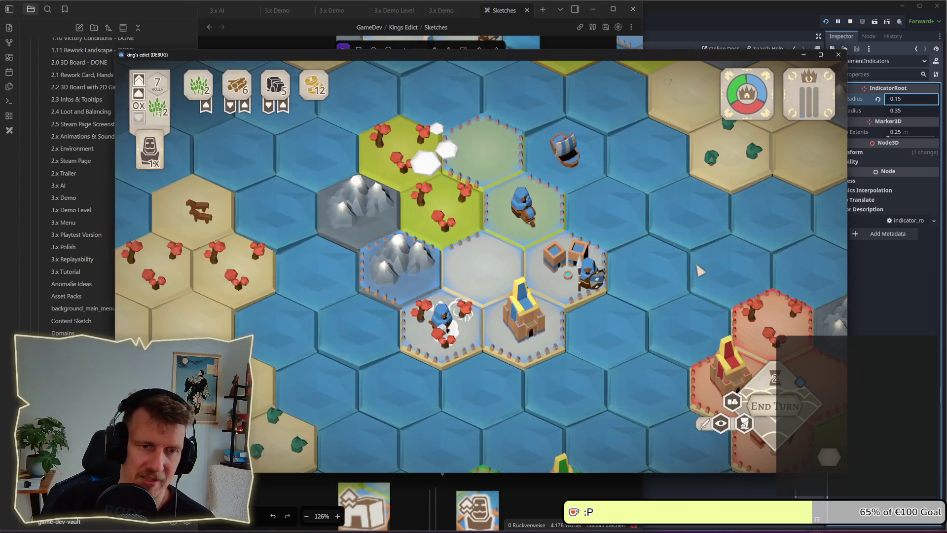
click(696, 272)
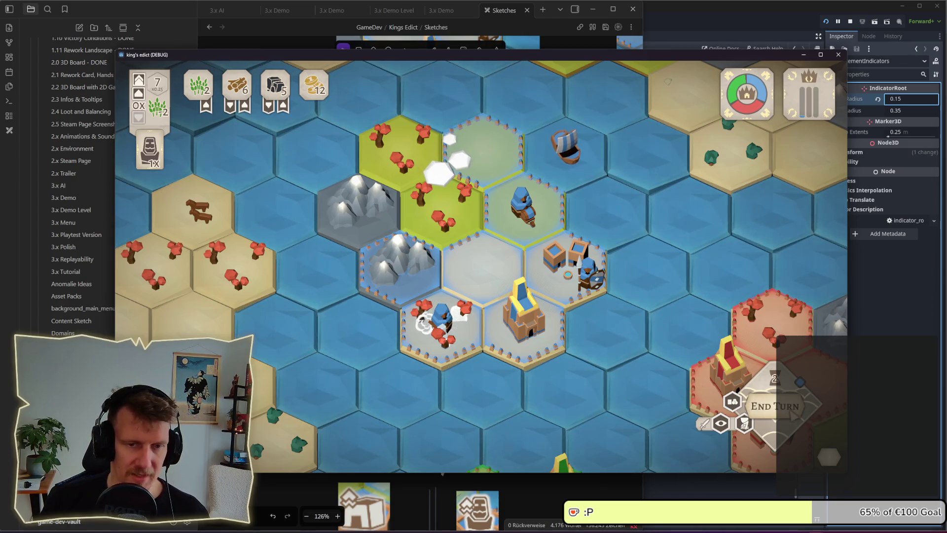
- End the turn and inspect the castle's worker cards, including the Builder card
click(777, 407)
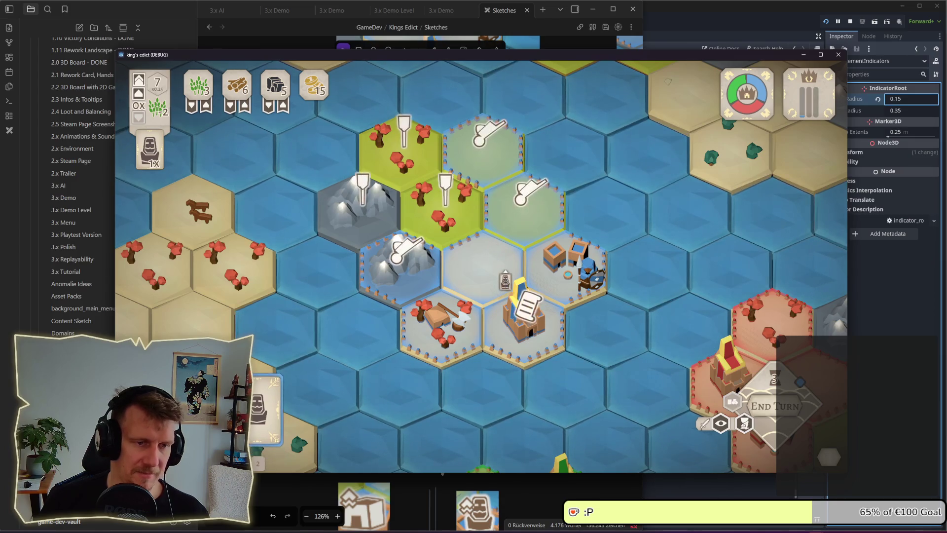
click(522, 318)
key(Escape)
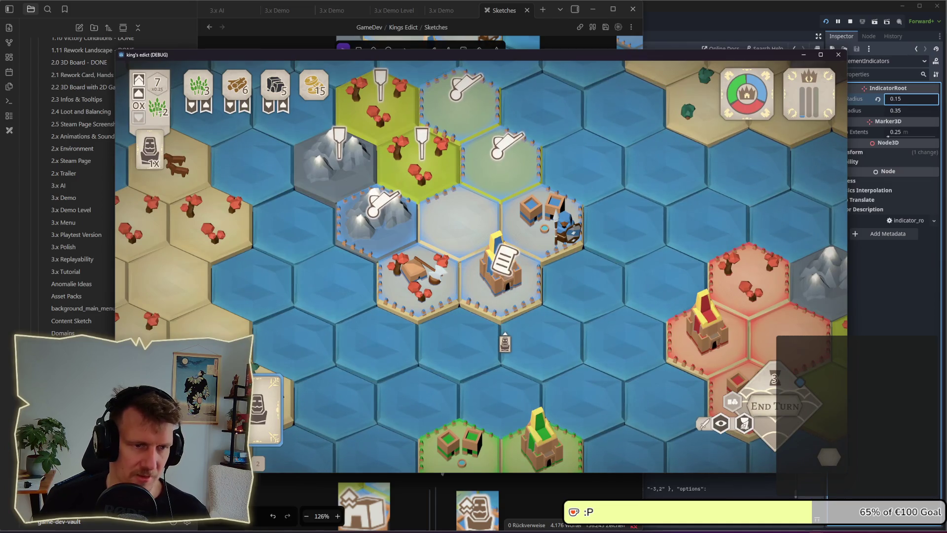
click(501, 277)
mouse_move(587, 286)
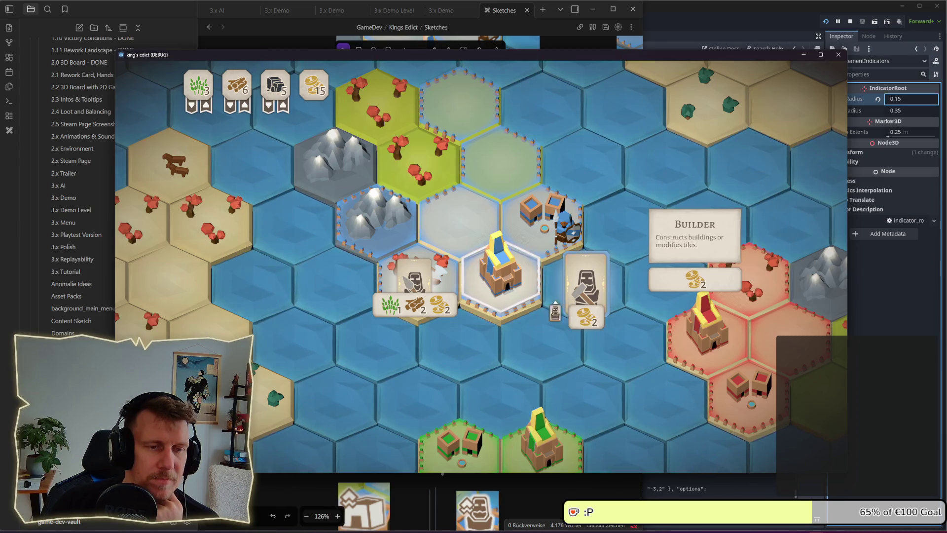
key(Escape)
- Place the Supplies card on the +3 hex and check another card's indicators over the castle
mouse_move(267, 430)
mouse_down()
mouse_move(577, 298)
mouse_move(553, 246)
mouse_move(523, 217)
mouse_move(543, 226)
mouse_move(564, 355)
mouse_move(549, 259)
mouse_up()
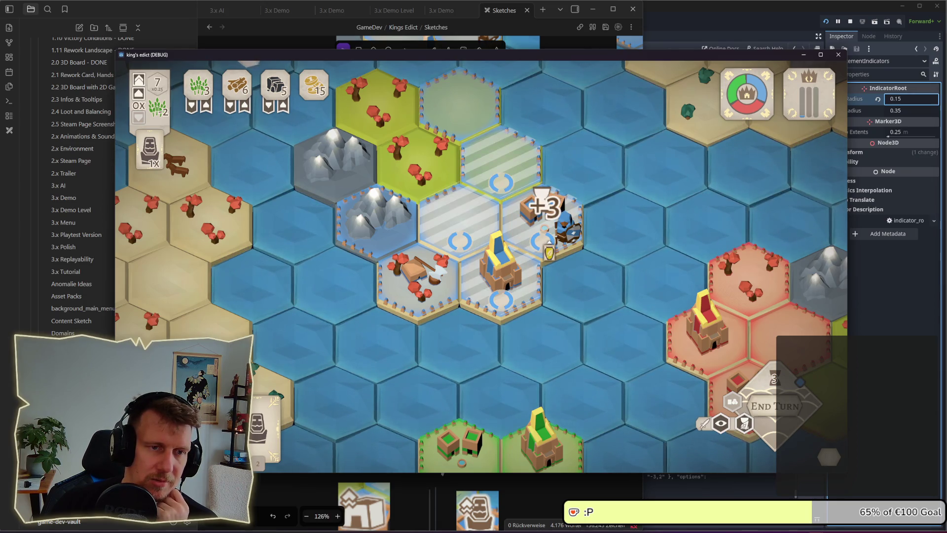
drag(549, 253, 549, 253)
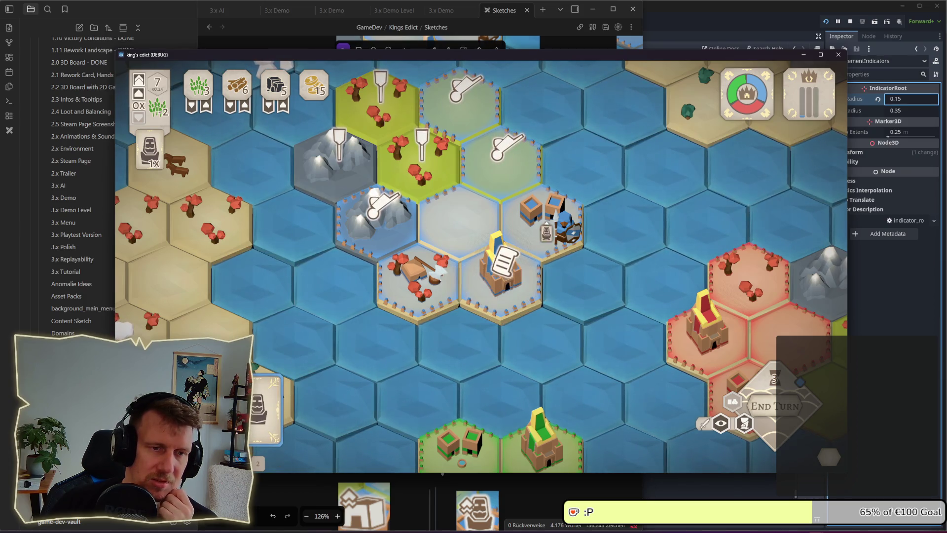
drag(259, 414, 574, 308)
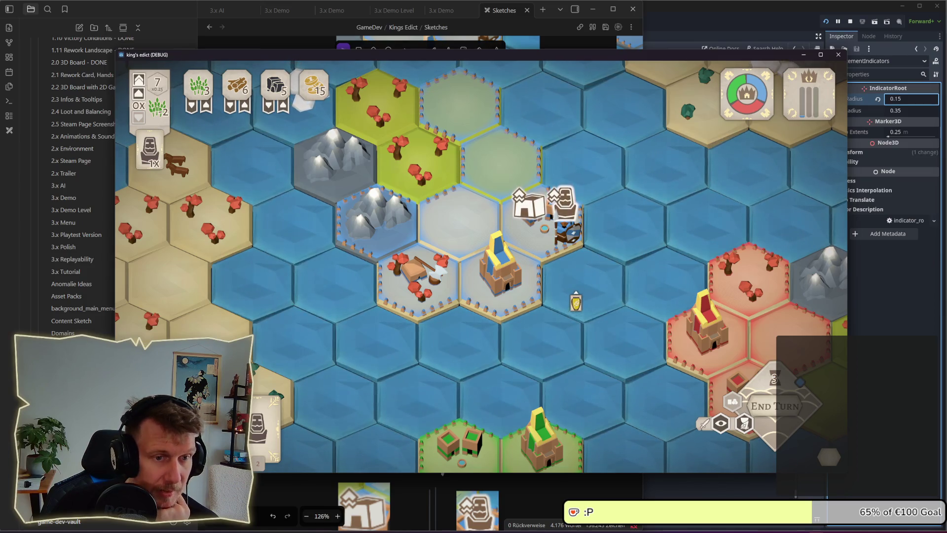
scroll(576, 296, down, 2)
drag(577, 294, 514, 257)
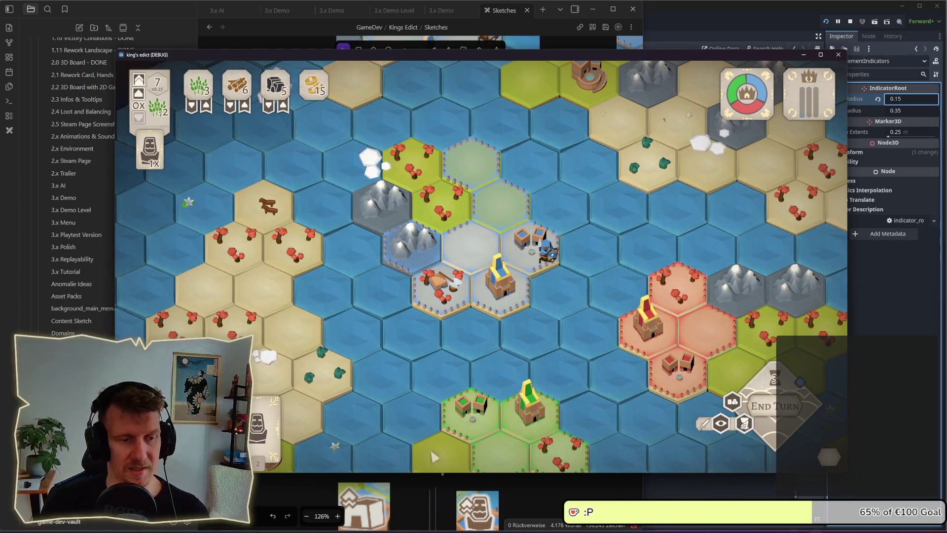
click(450, 482)
scroll(450, 407, down, 5)
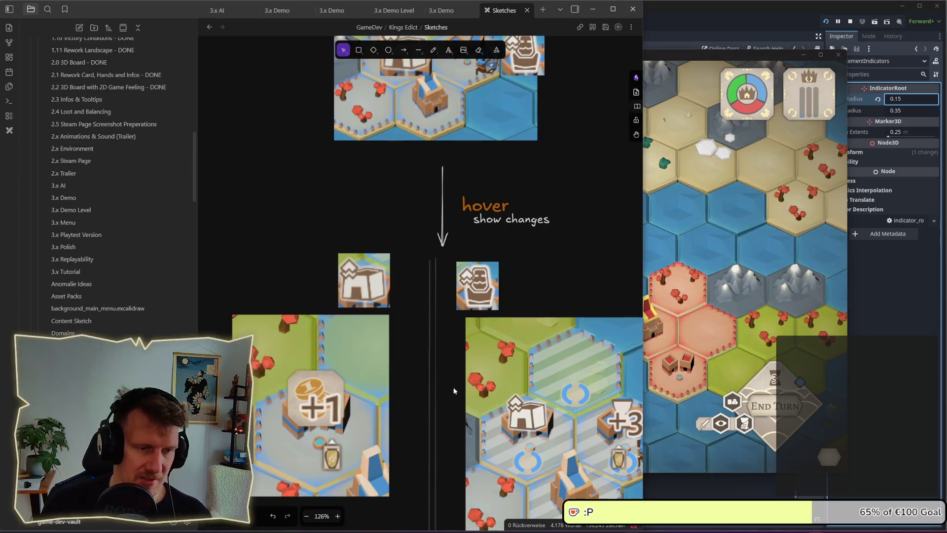
scroll(495, 308, down, 3)
scroll(495, 309, right, 2)
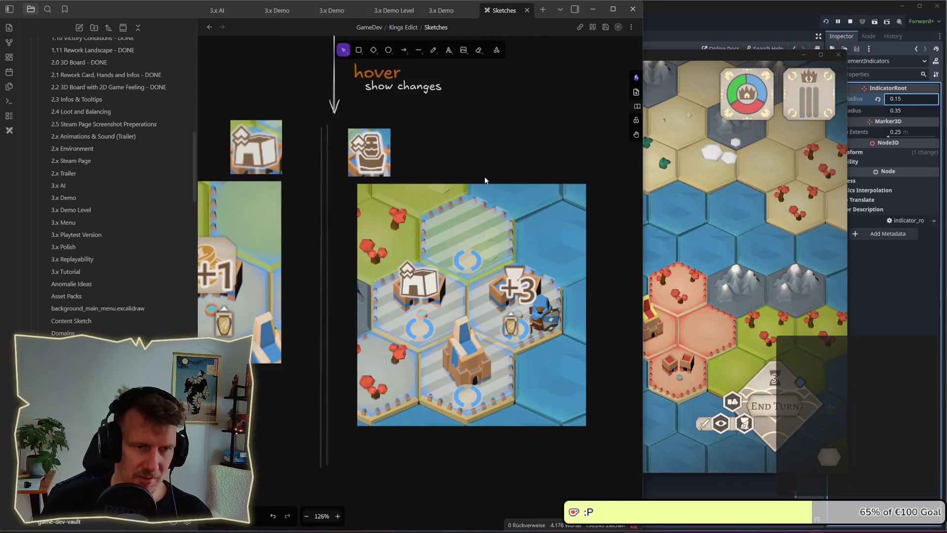
scroll(422, 292, left, 3)
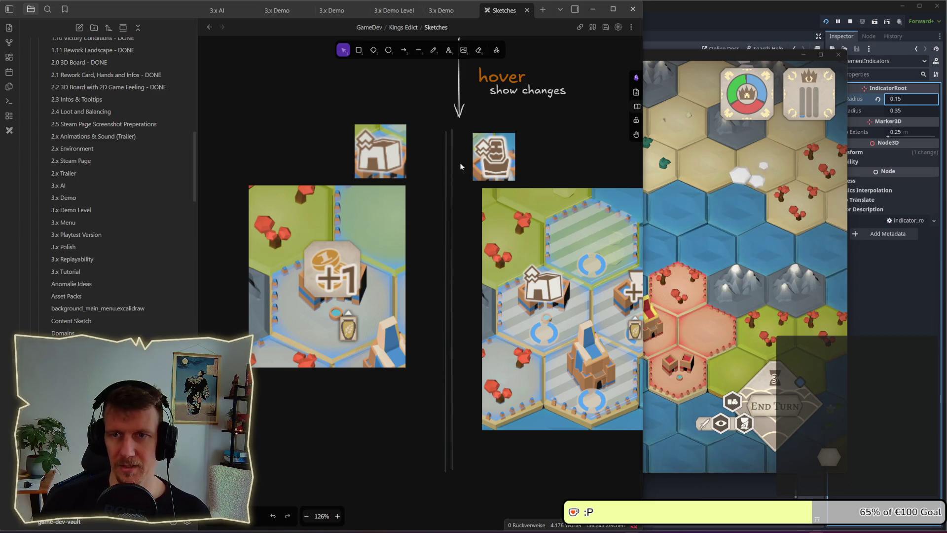
scroll(436, 294, up, 4)
scroll(436, 295, up, 2)
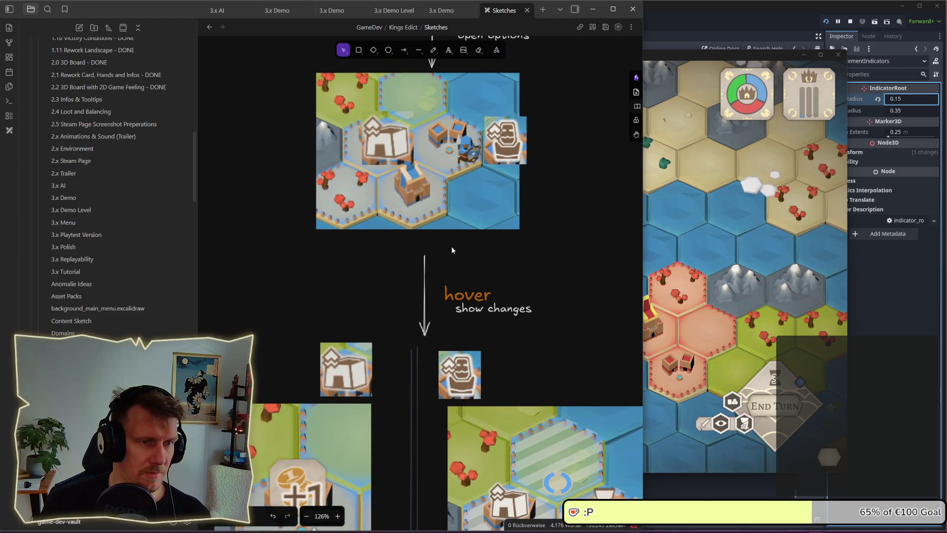
drag(451, 250, 463, 304)
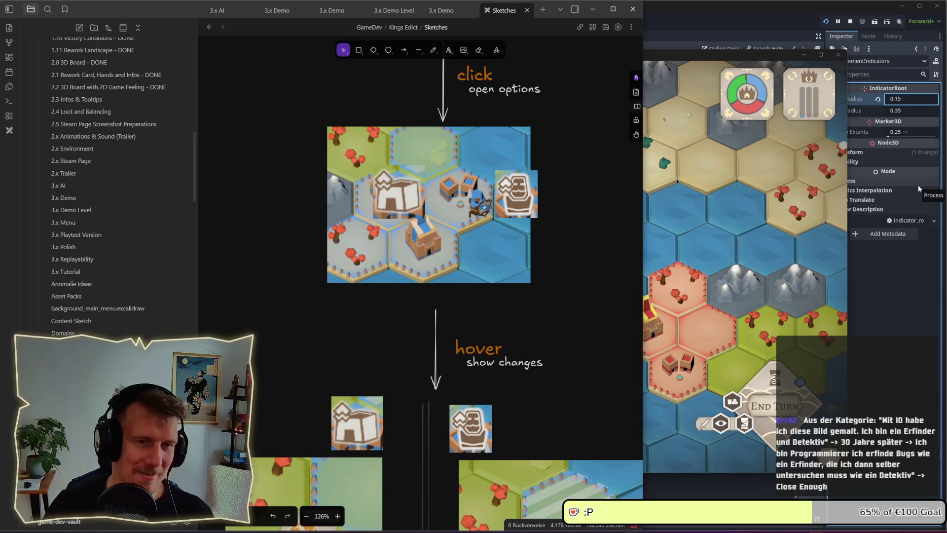
click(720, 250)
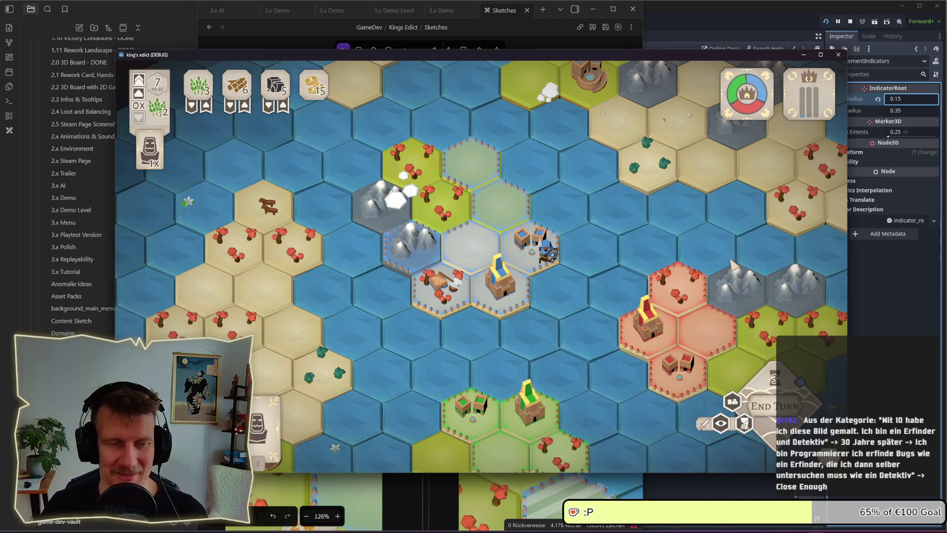
- Pan the game board toward the lower right with the S and D keys
key(s)
key(d)
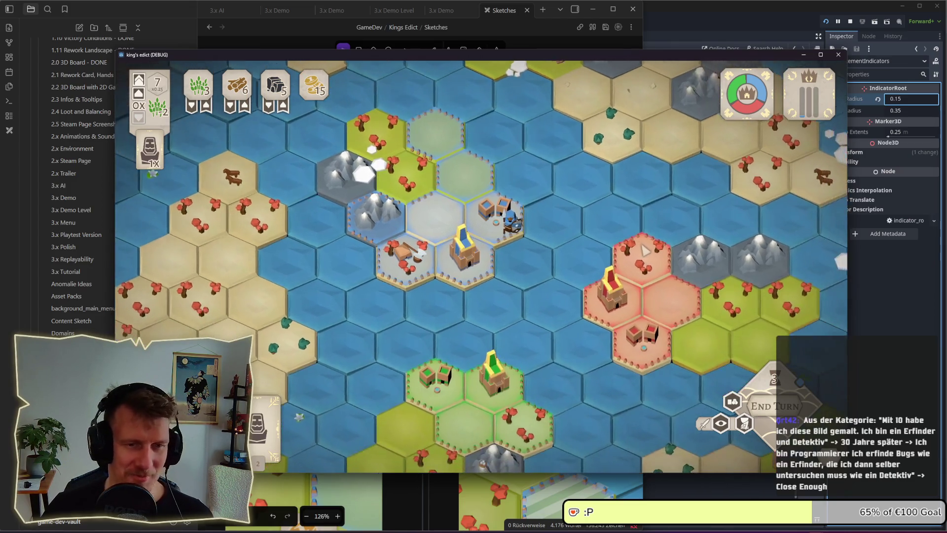
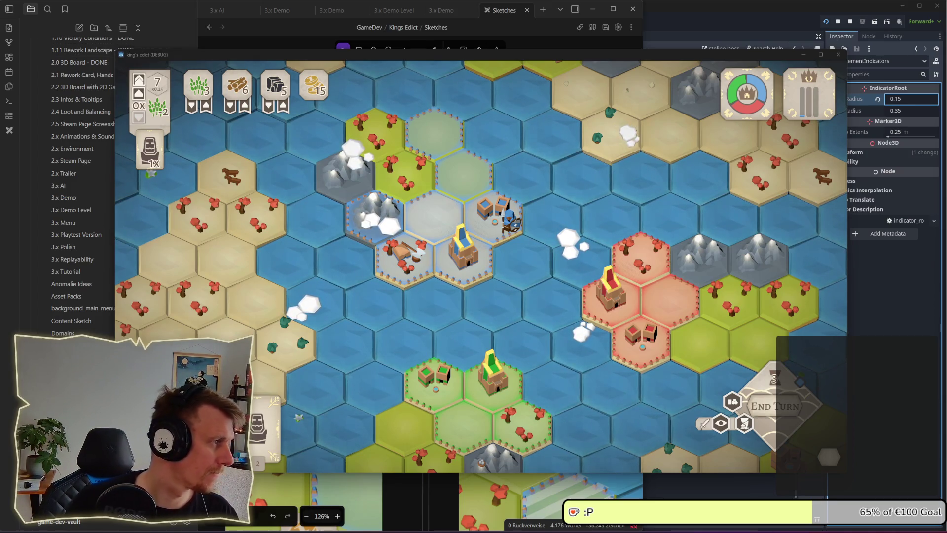
- Stop the King's Edict debug game from the toolbar and save the tile scene
mouse_move(192, 110)
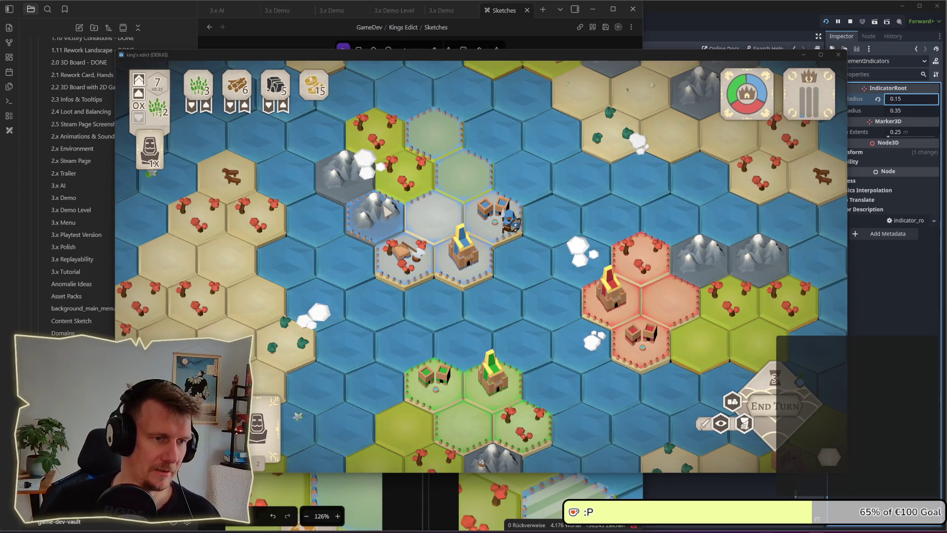
mouse_move(491, 200)
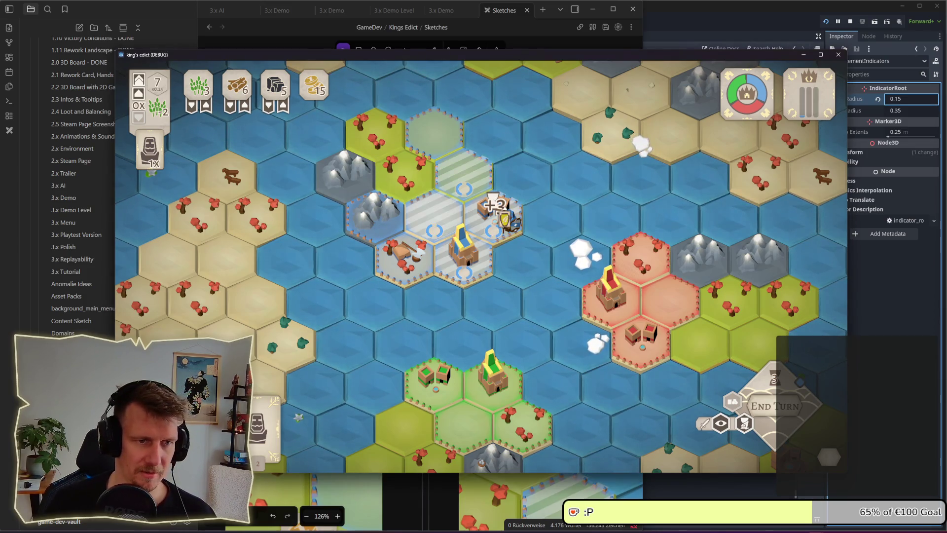
click(852, 23)
key(ctrl+s)
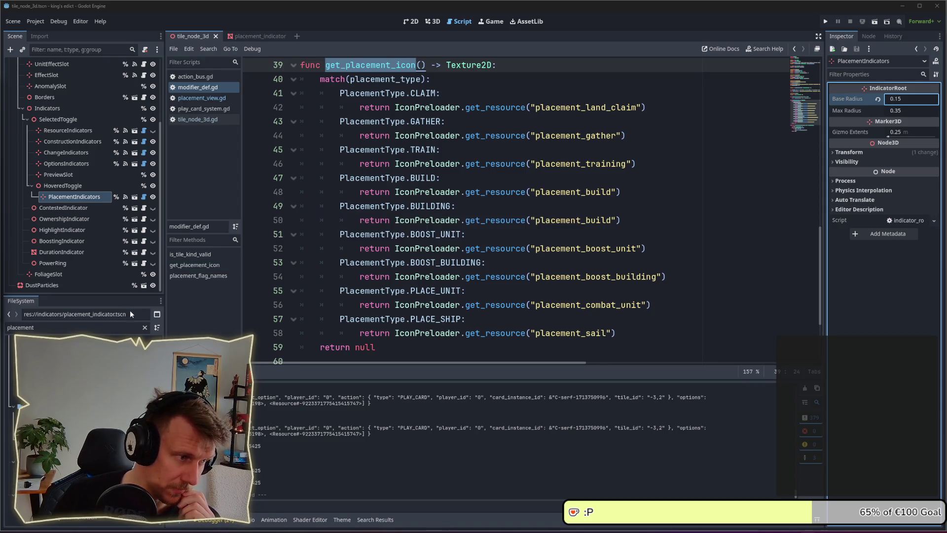
- Search all project files for "Play_card"
double_click(108, 327)
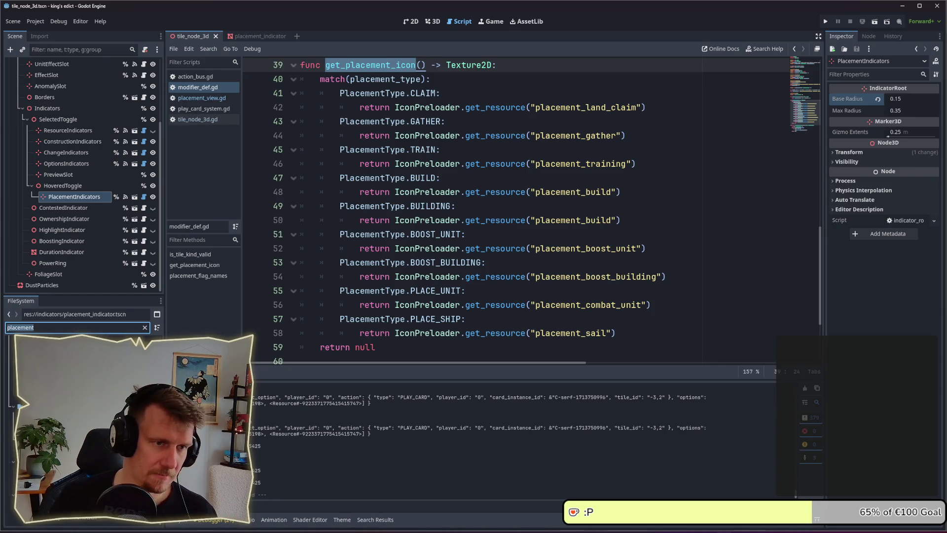
click(681, 236)
key(ctrl+shift+f)
text("Play)
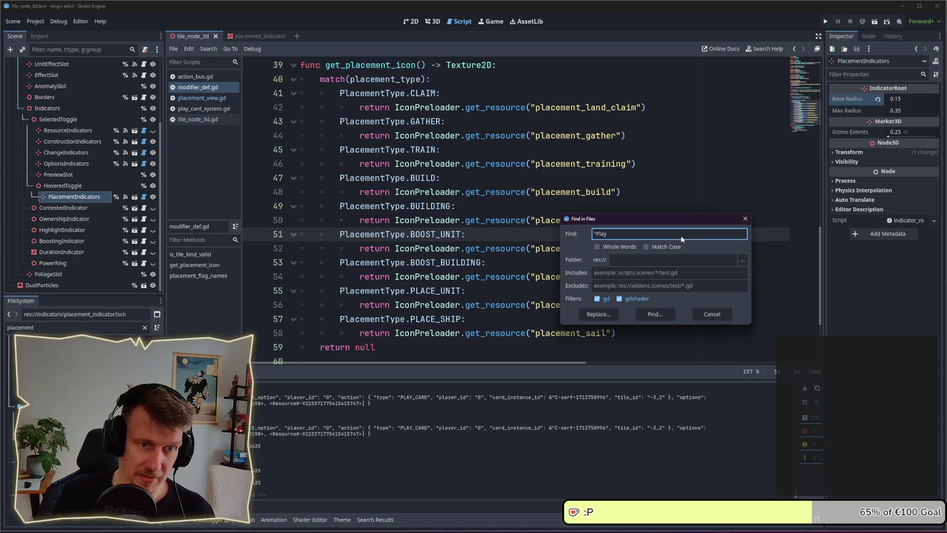
text(_card)
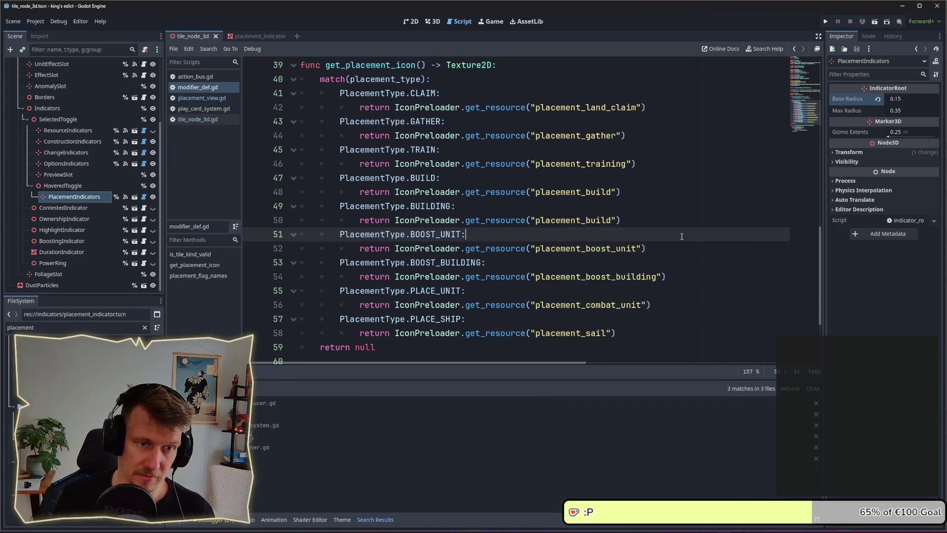
key(Return)
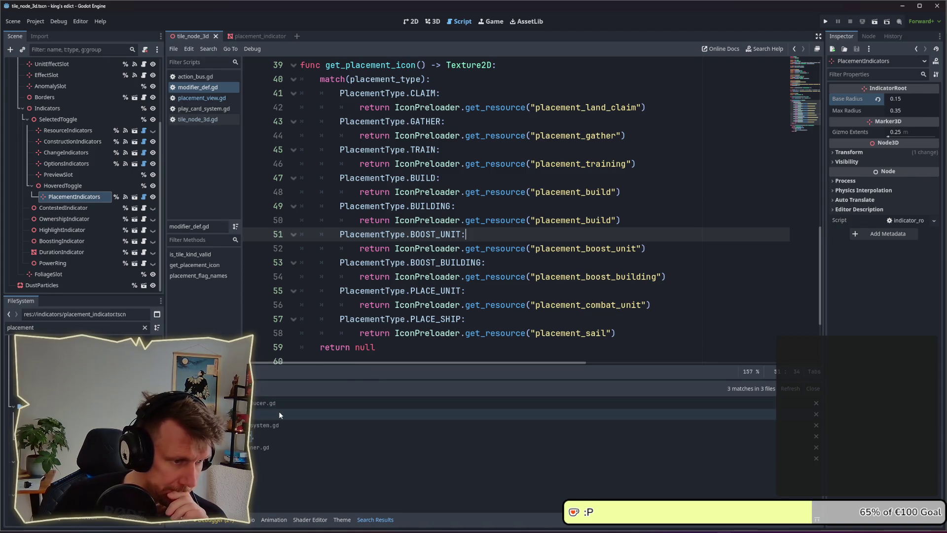
- Open the play_card_system.gd match and inspect request_play_card, can_play_card and get_options_for_card
click(271, 435)
scroll(506, 272, up, 4)
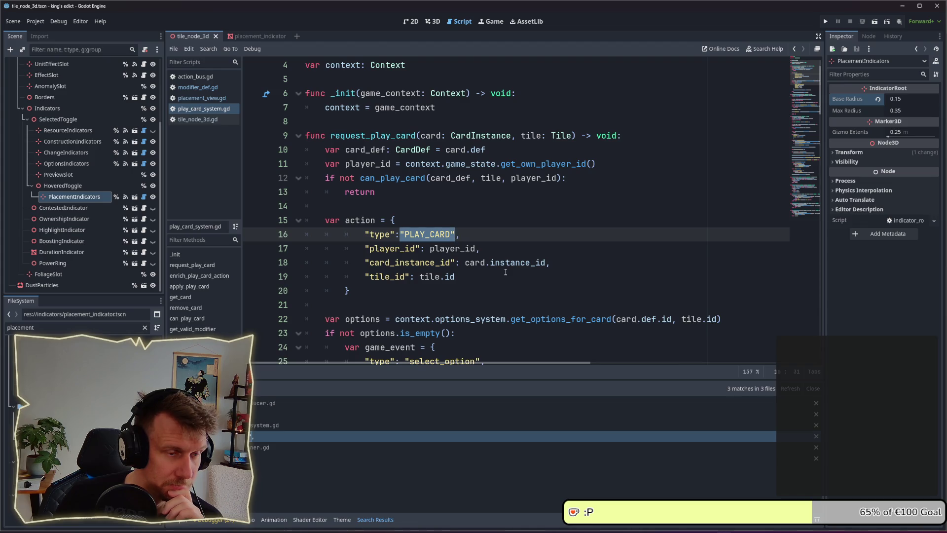
click(360, 192)
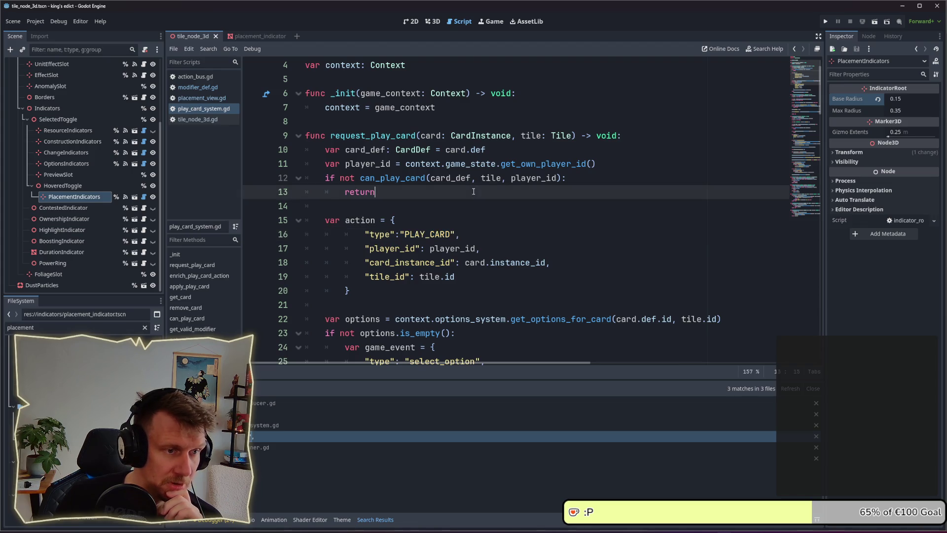
double_click(394, 178)
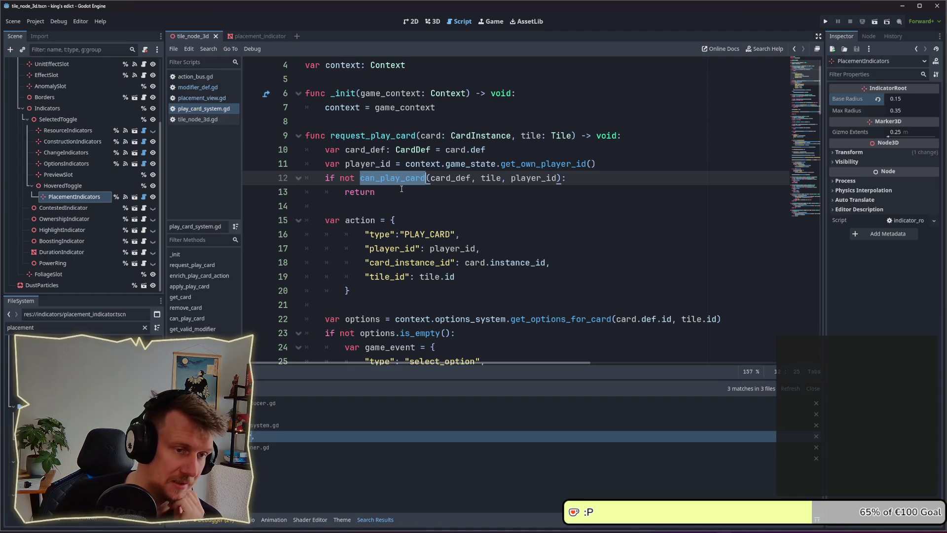
scroll(521, 277, down, 1)
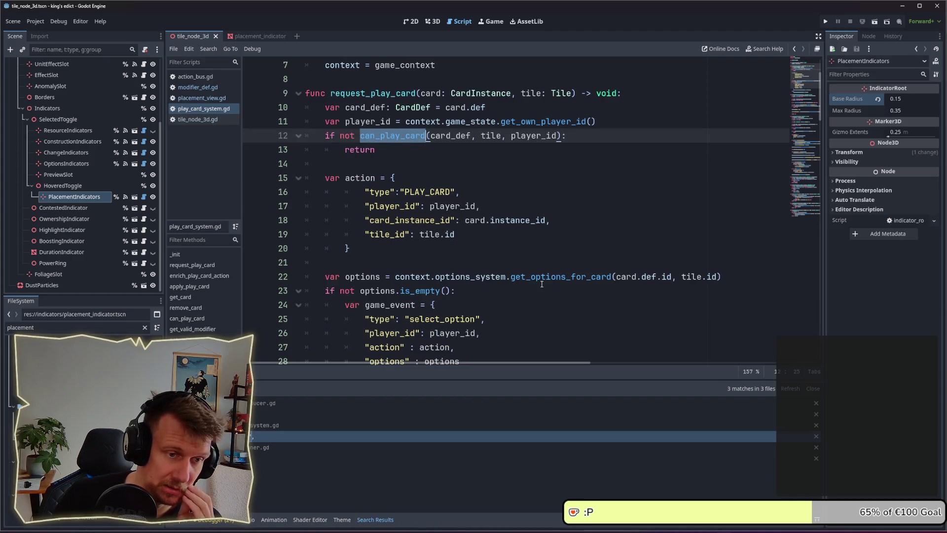
double_click(545, 278)
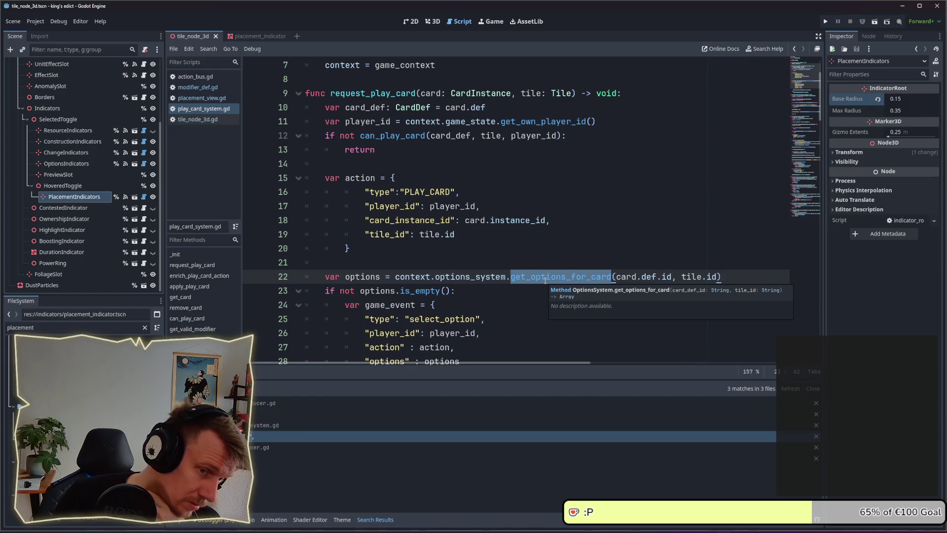
scroll(545, 279, down, 2)
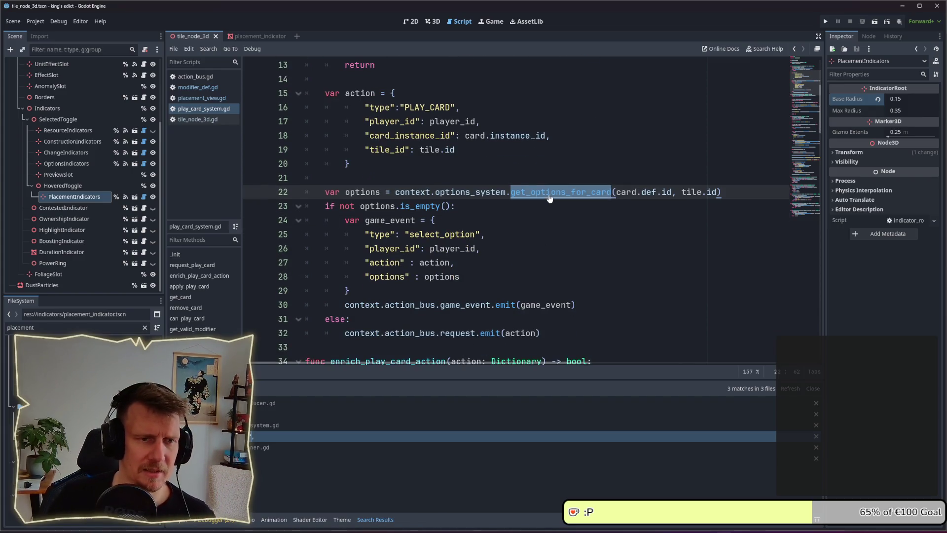
ctrl+click(549, 199)
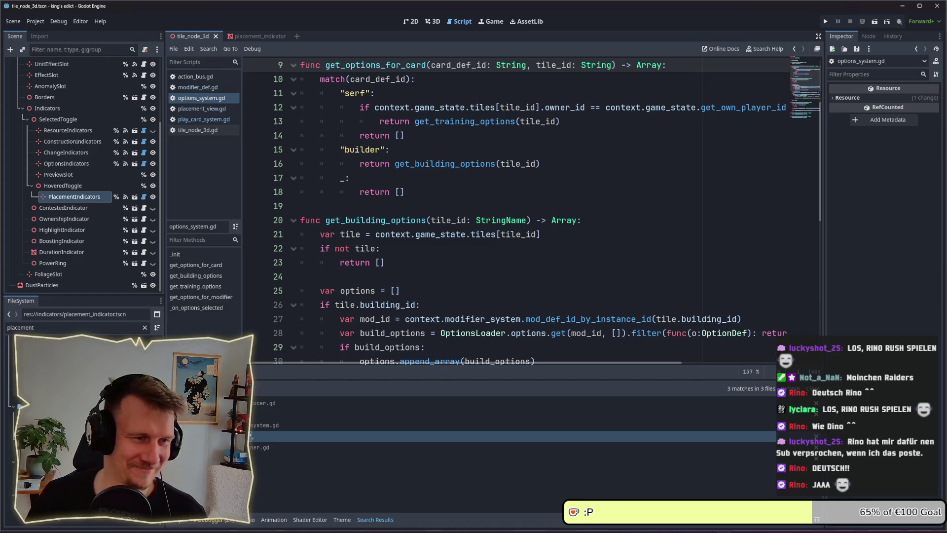
- Review line 18 of the get_options_for_card definition, then launch Steam via system search
click(476, 203)
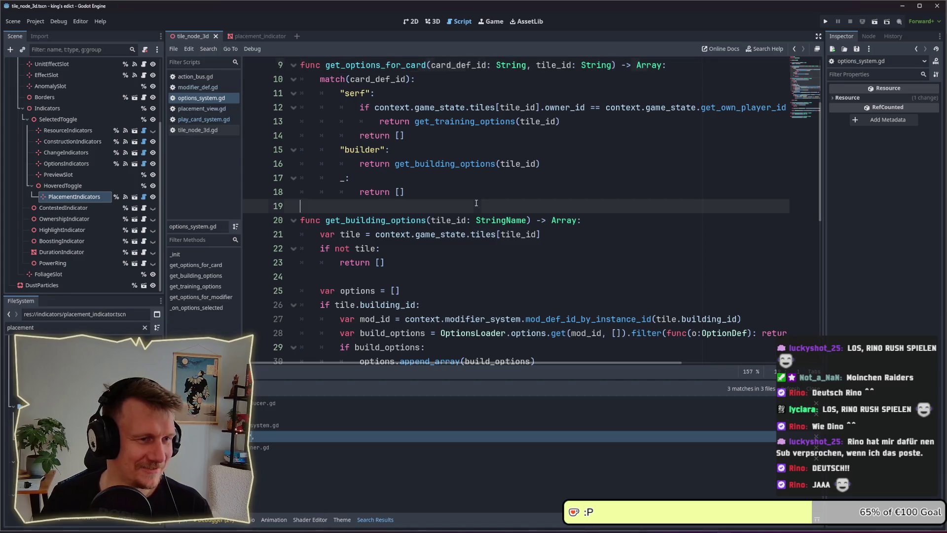
click(485, 198)
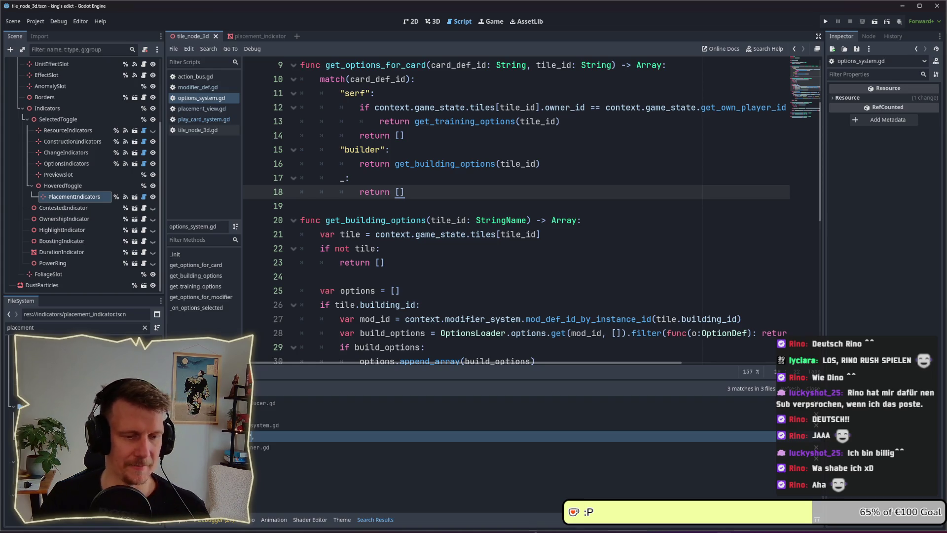
key(super)
text(steam)
key(Return)
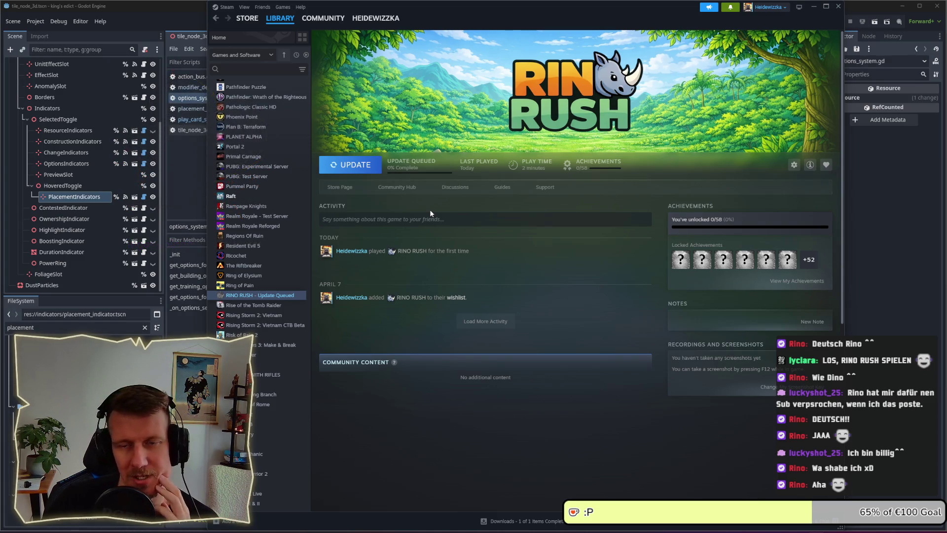
- Install the queued RINO RUSH update and launch the game from the Steam library
click(373, 167)
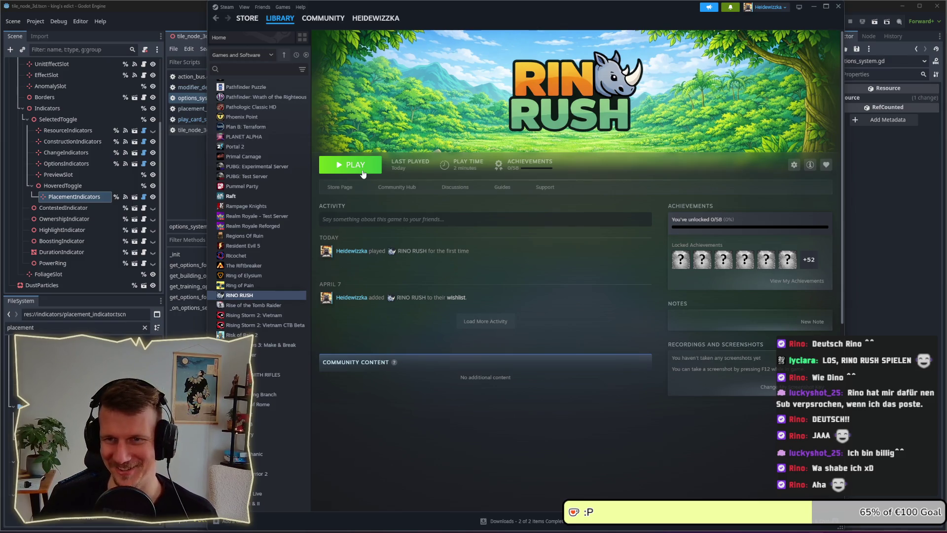
click(351, 169)
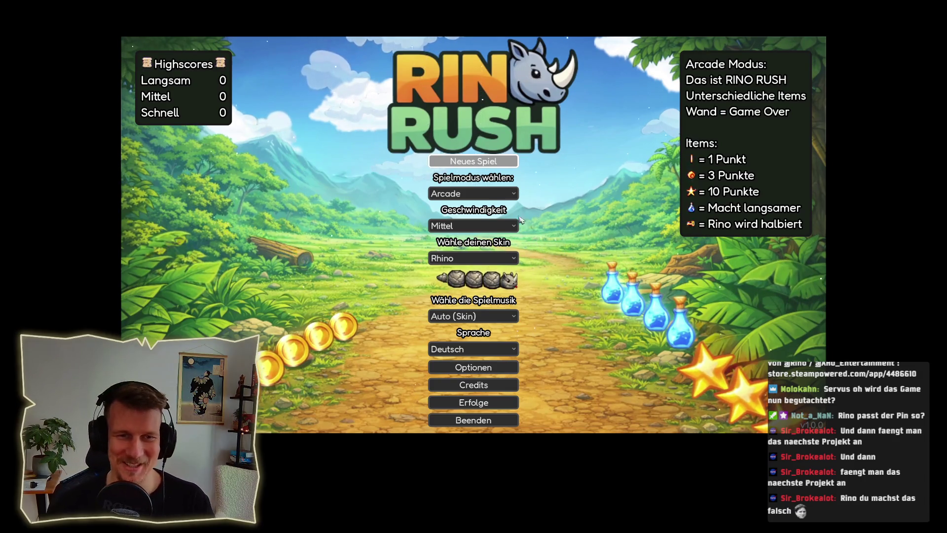
click(515, 195)
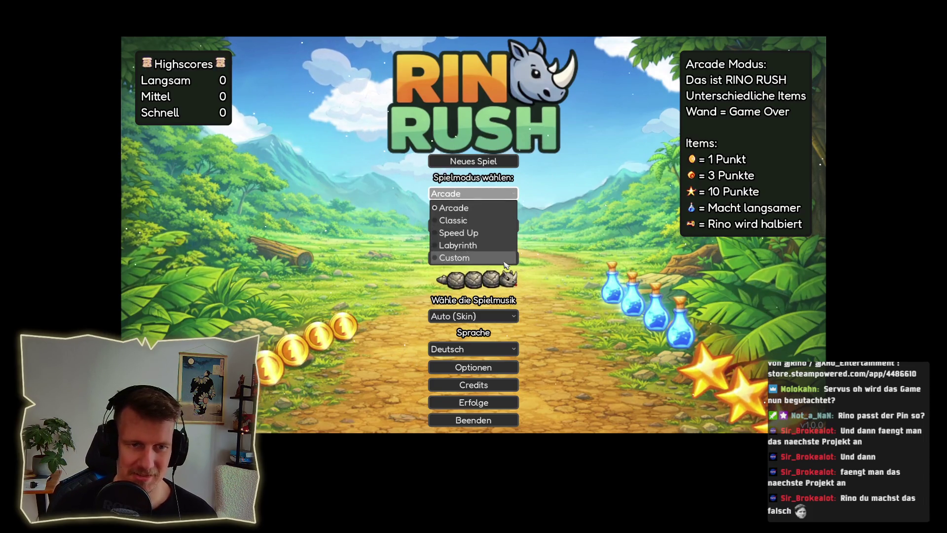
- Keep Arcade mode, try the Hype Train skin, then switch back to Rhino
click(524, 197)
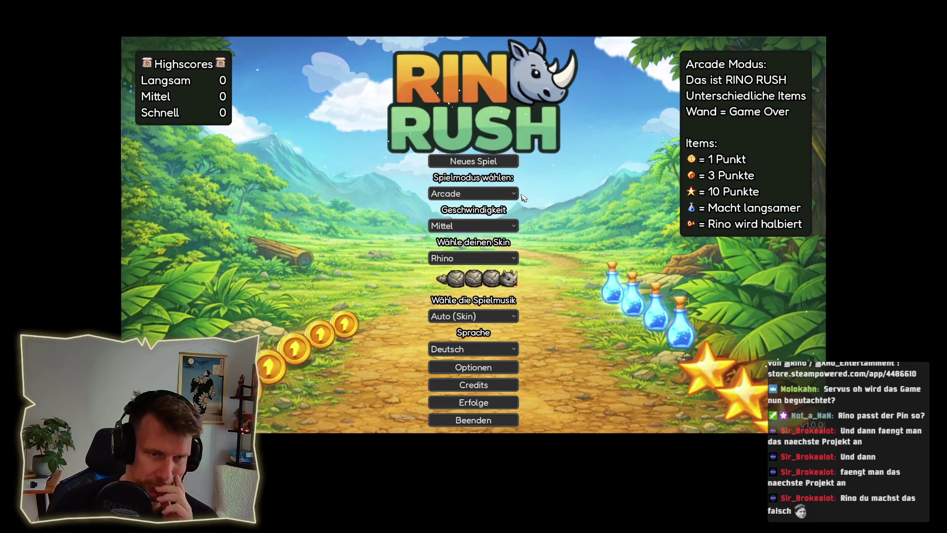
click(514, 258)
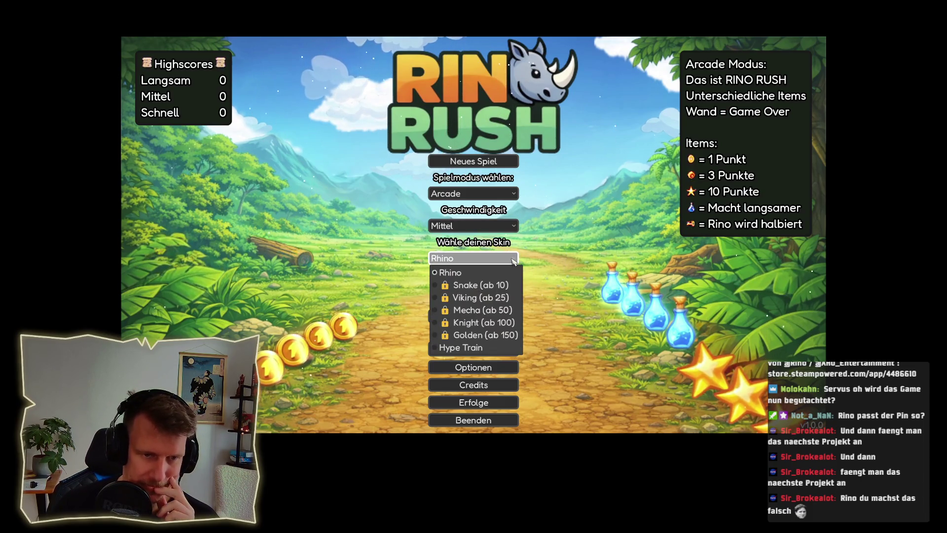
click(509, 347)
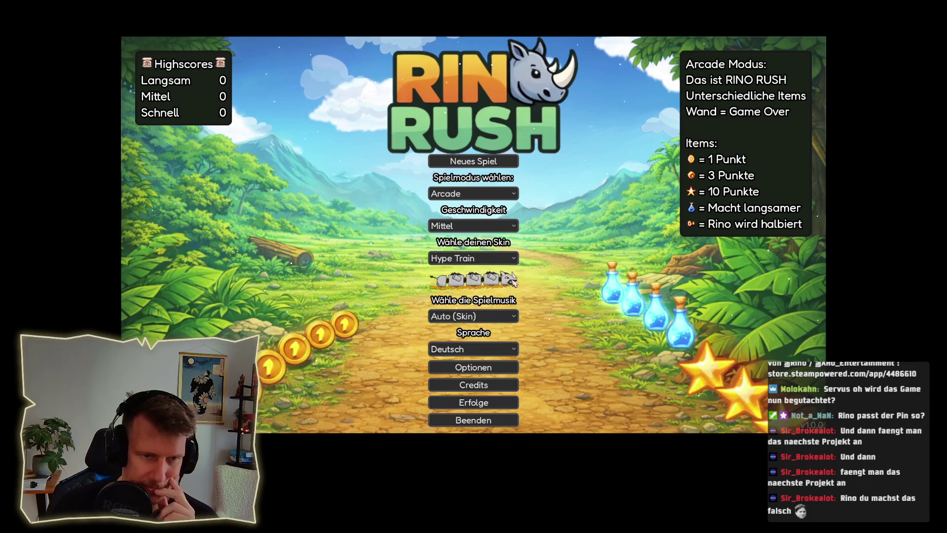
click(513, 259)
click(493, 271)
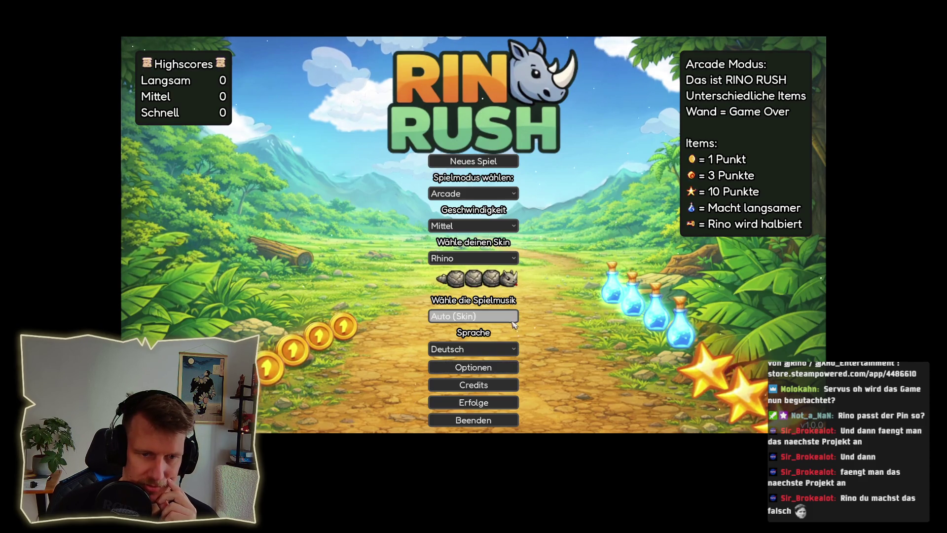
- Try the Rhino and Hype music tracks, reset music to Auto (Skin), and view the achievements
click(514, 320)
click(493, 343)
click(493, 317)
click(474, 417)
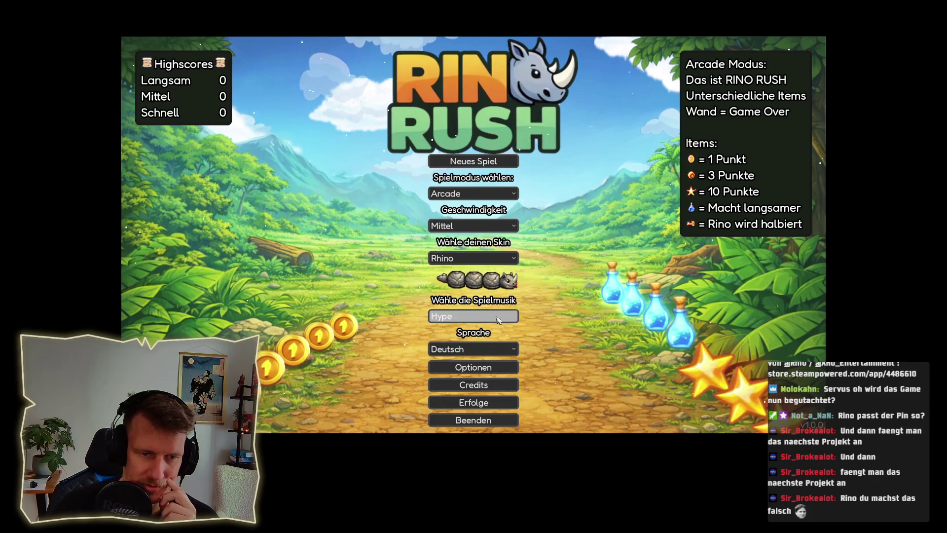
click(496, 318)
click(488, 330)
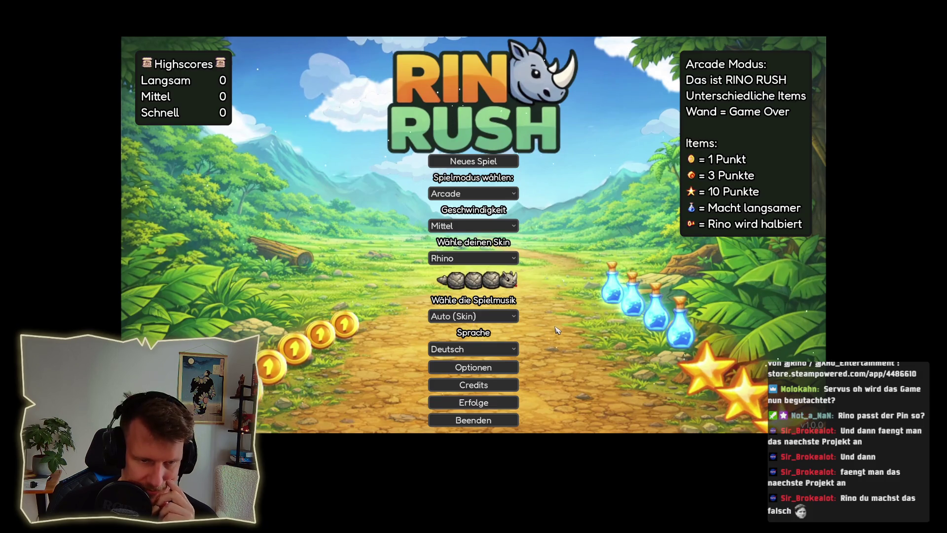
click(508, 405)
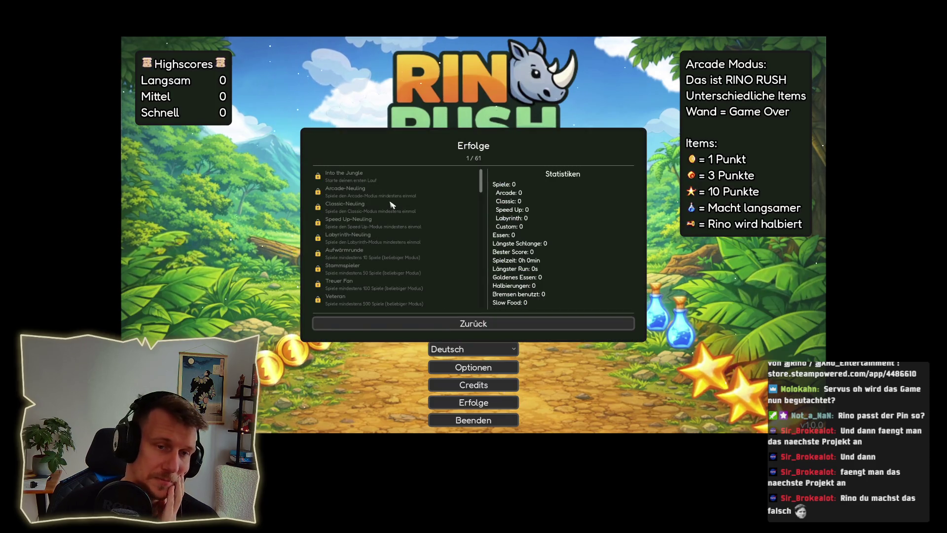
click(467, 326)
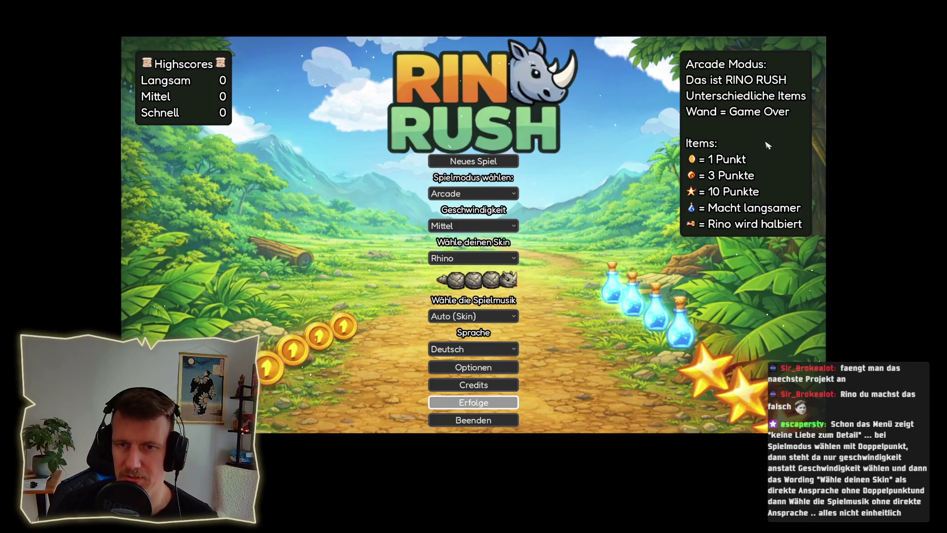
- Start a new Arcade round and steer the rhino onto three coins
click(474, 161)
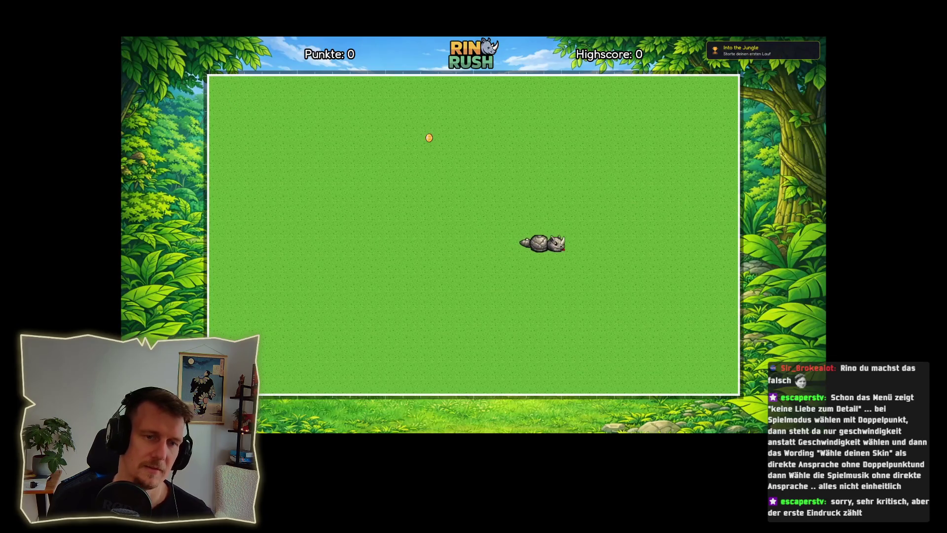
key(Up)
key(Left)
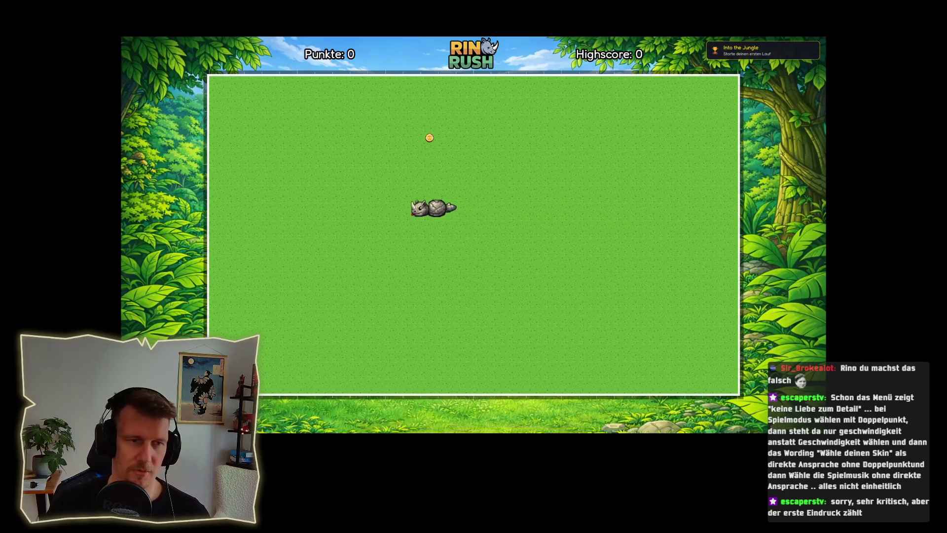
key(Down)
key(Right)
key(Up)
key(Left)
key(Down)
key(Right)
key(Up)
key(Left)
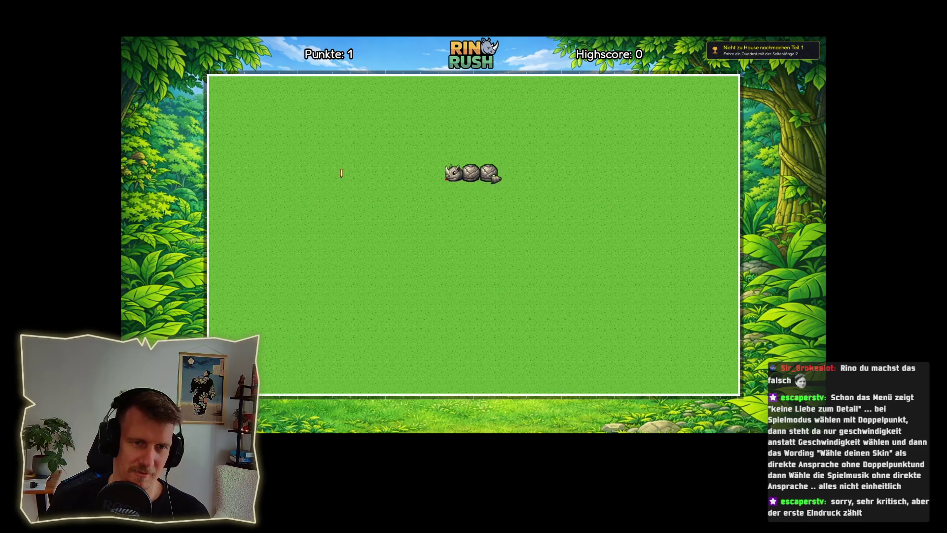
key(Down)
key(Left)
key(Up)
key(Right)
- Pause the round, review the Audio volume options, and resume playing
key(Escape)
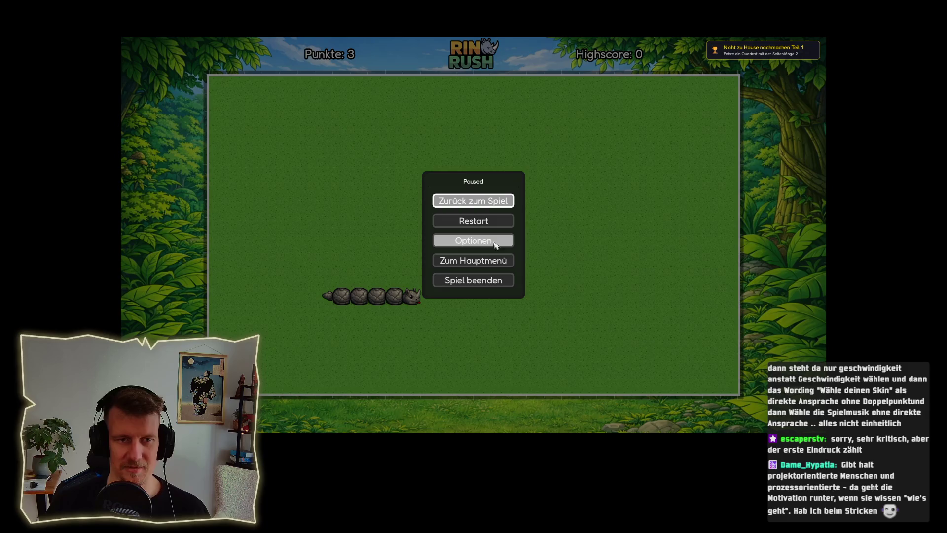
click(497, 244)
click(459, 51)
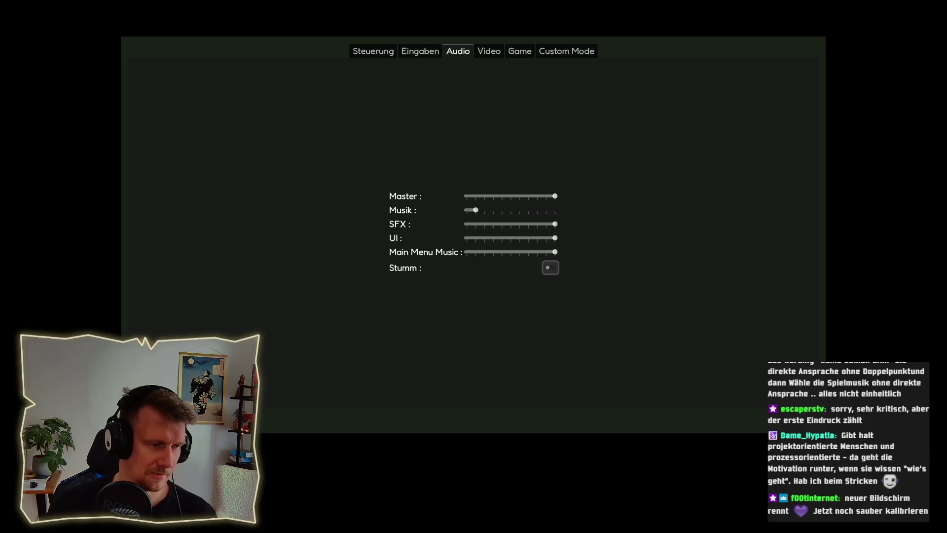
key(Escape)
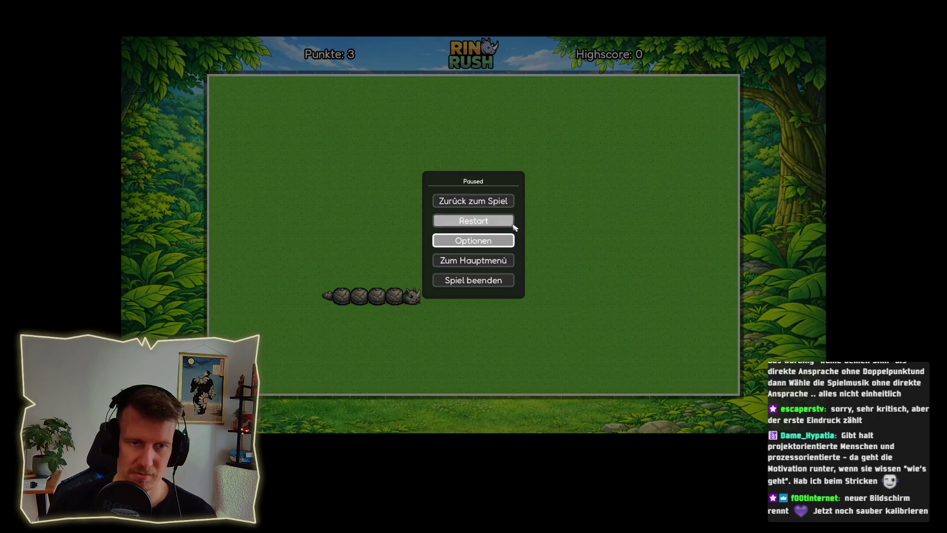
click(496, 201)
- Steer the rhino across the field collecting coins until the round ends at 19 points in 1:13
key(Up)
key(Left)
key(Down)
key(Right)
key(Up)
key(Left)
key(Up)
key(Left)
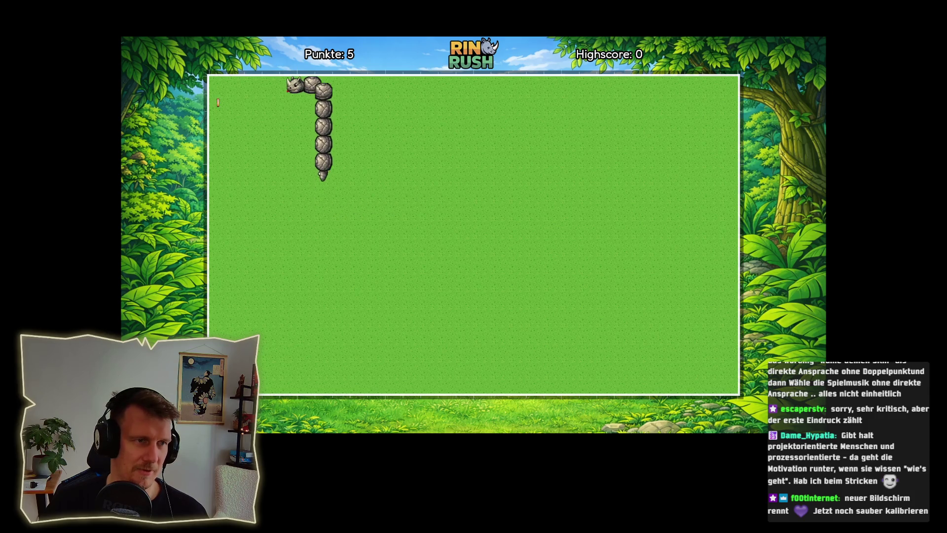
key(Down)
key(Right)
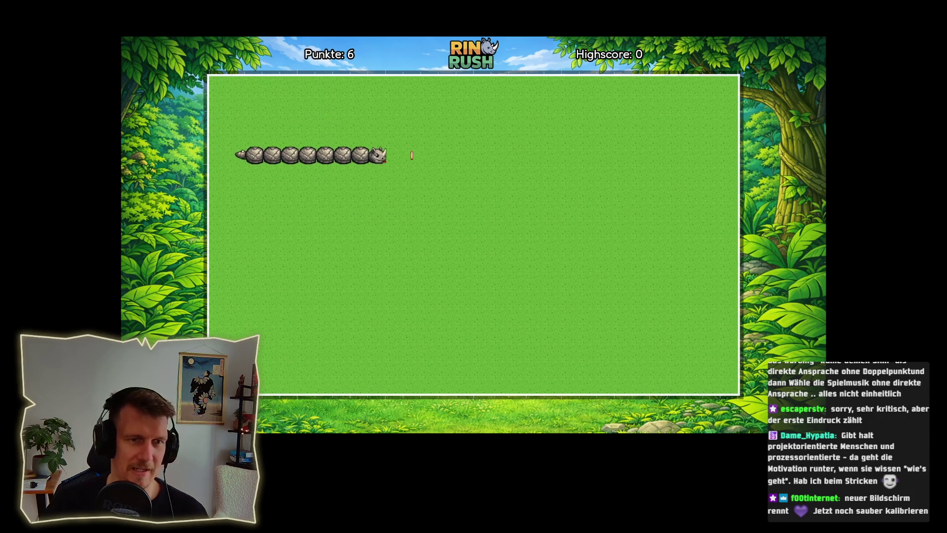
key(Down)
key(Right)
key(Up)
key(Left)
key(Down)
key(Right)
key(Down)
key(Left)
key(Up)
key(Right)
key(Up)
key(Left)
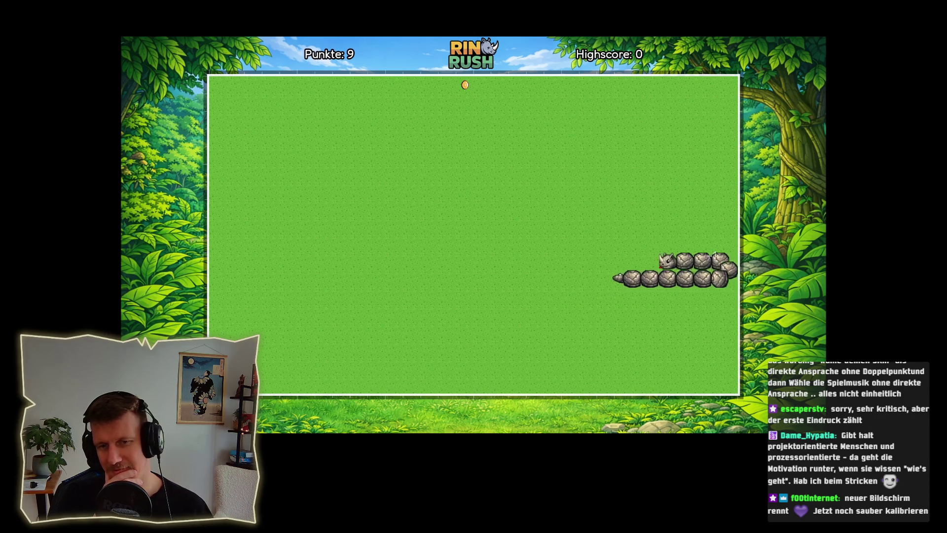
key(Up)
key(Left)
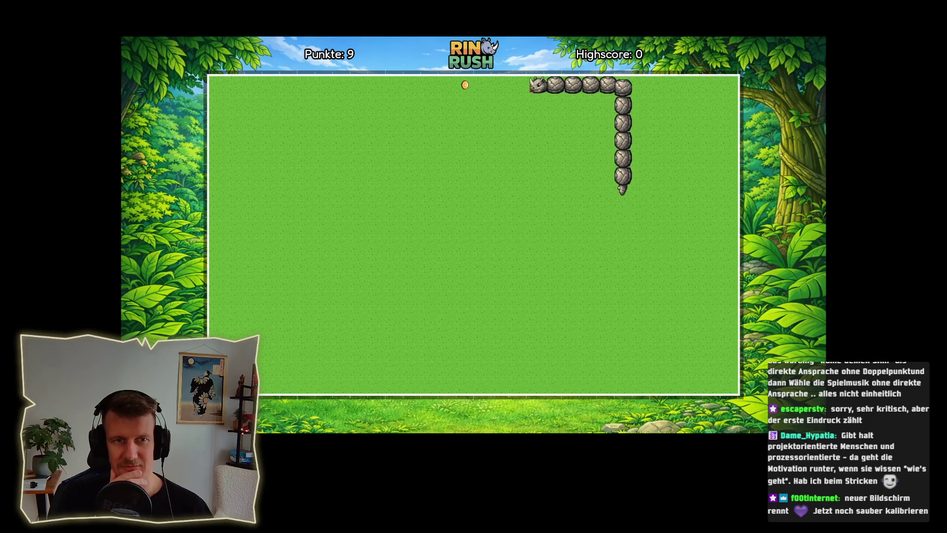
key(Down)
key(Right)
key(Down)
key(Left)
key(Right)
key(Up)
key(Left)
key(Up)
key(Right)
key(Up)
key(Right)
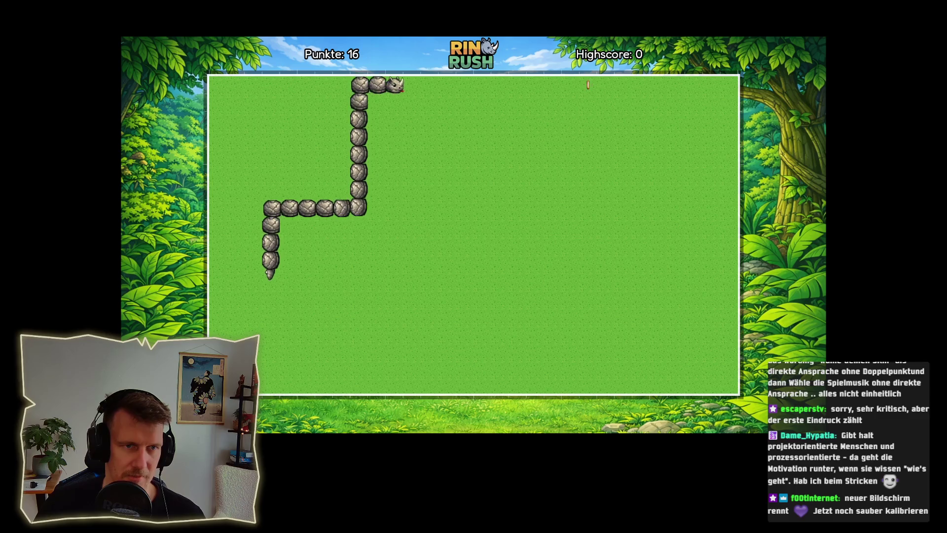
key(Down)
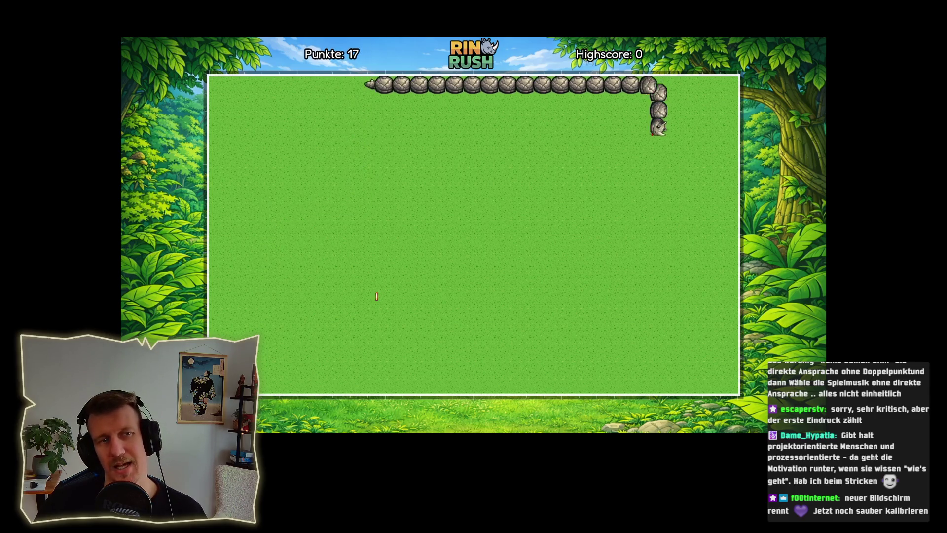
key(Left)
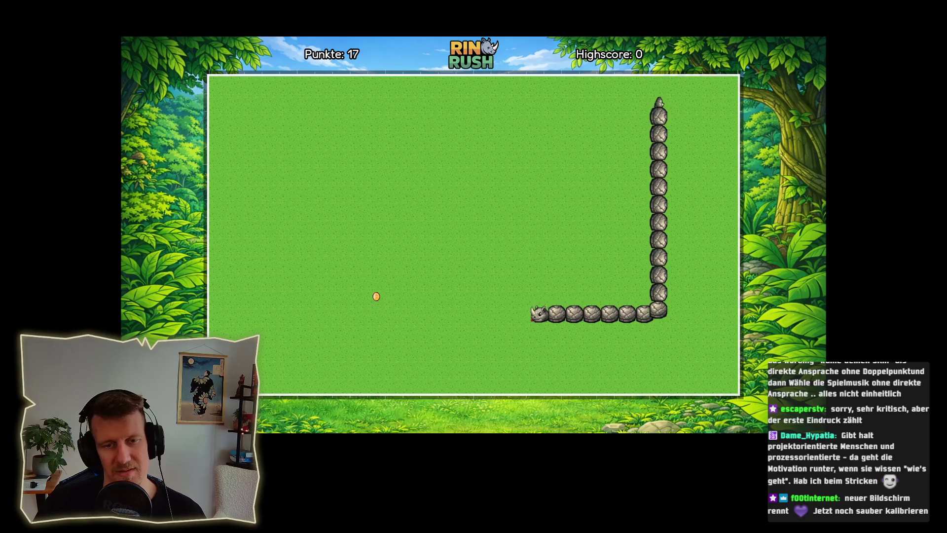
key(Up)
key(Right)
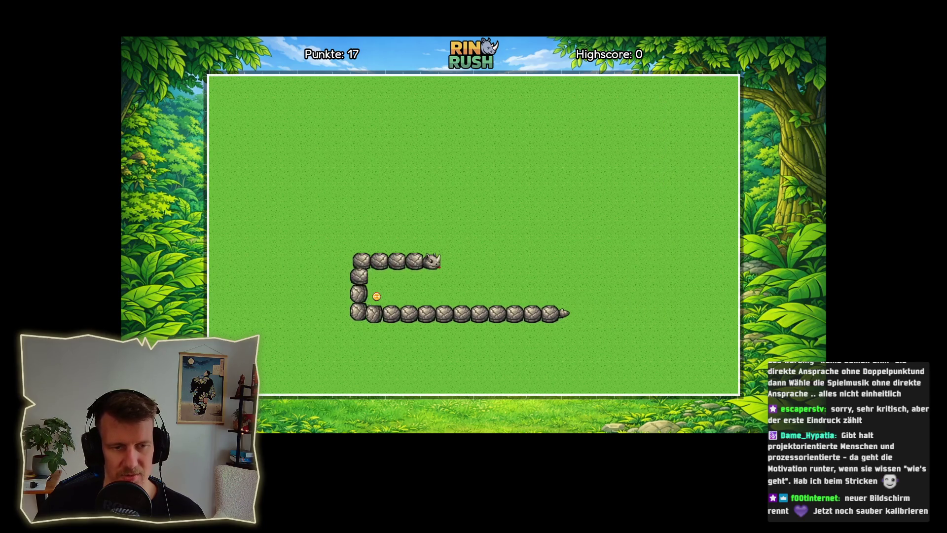
key(Down)
key(Left)
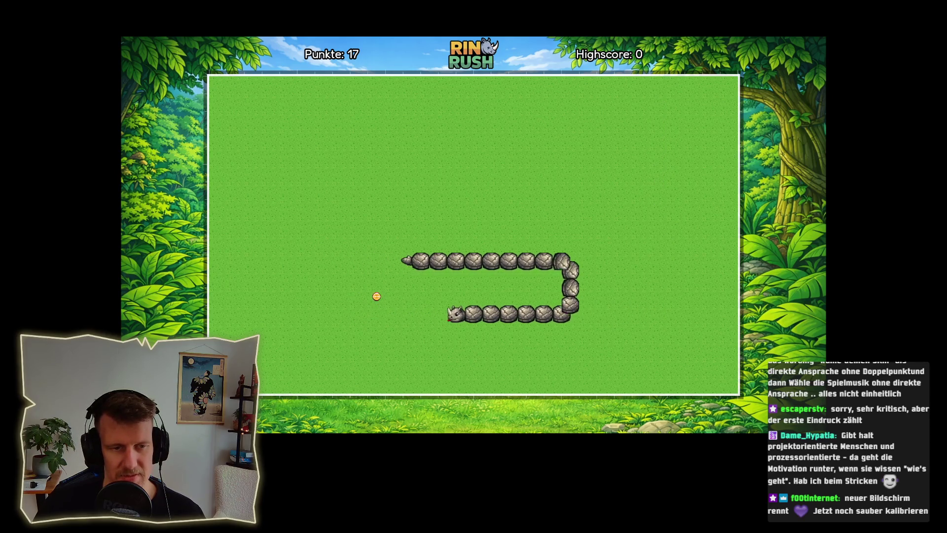
key(Up)
key(Right)
key(Up)
key(Left)
key(Down)
key(Right)
key(Up)
key(Left)
key(Down)
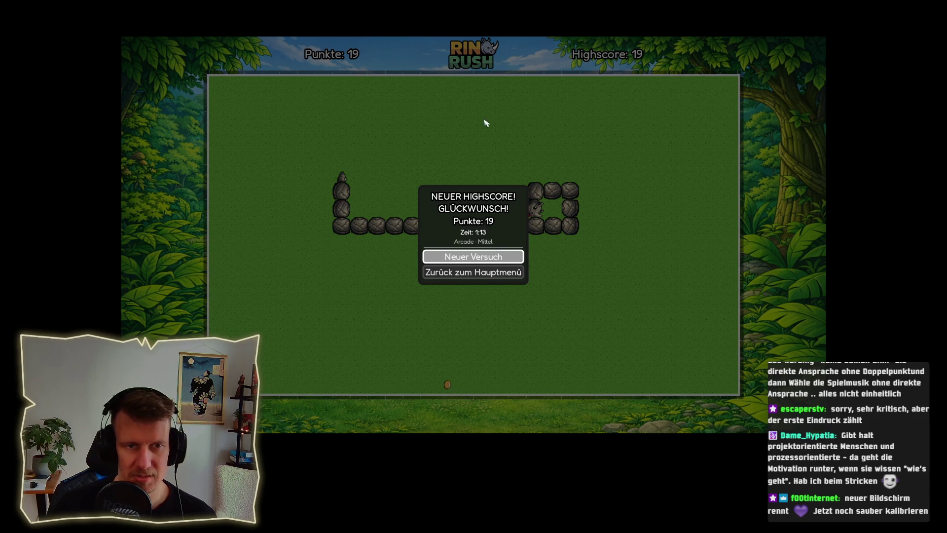
- Back at the main menu, try Classic and Labyrinth, then start a round in Speed Up mode
click(471, 274)
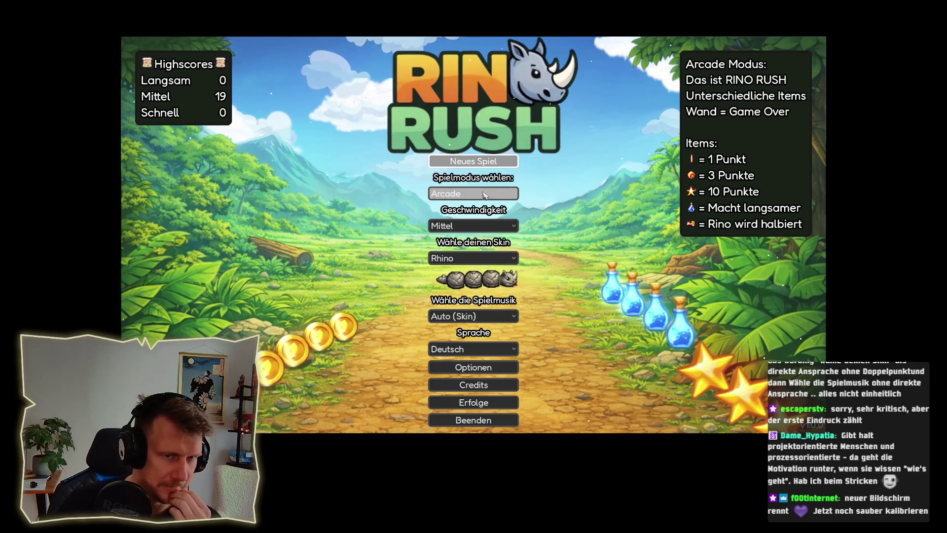
click(471, 193)
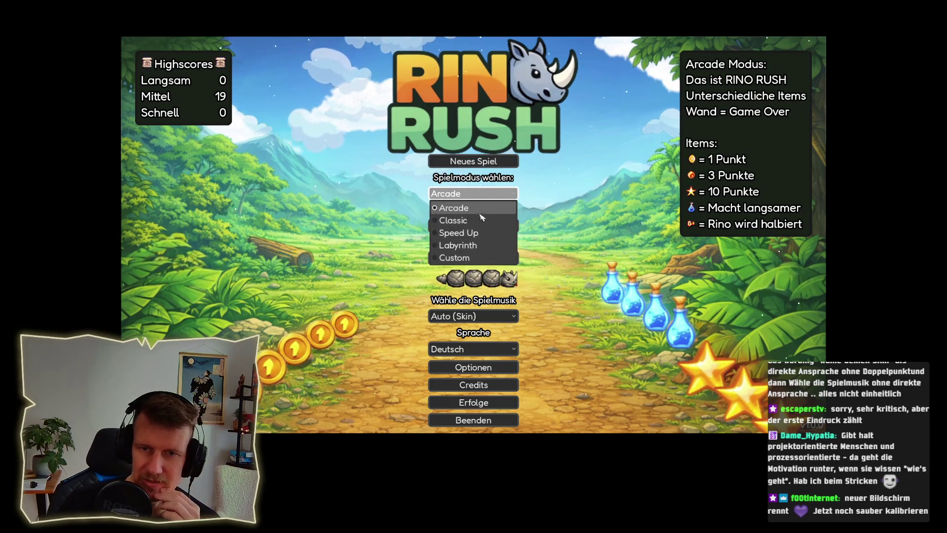
click(482, 221)
click(478, 194)
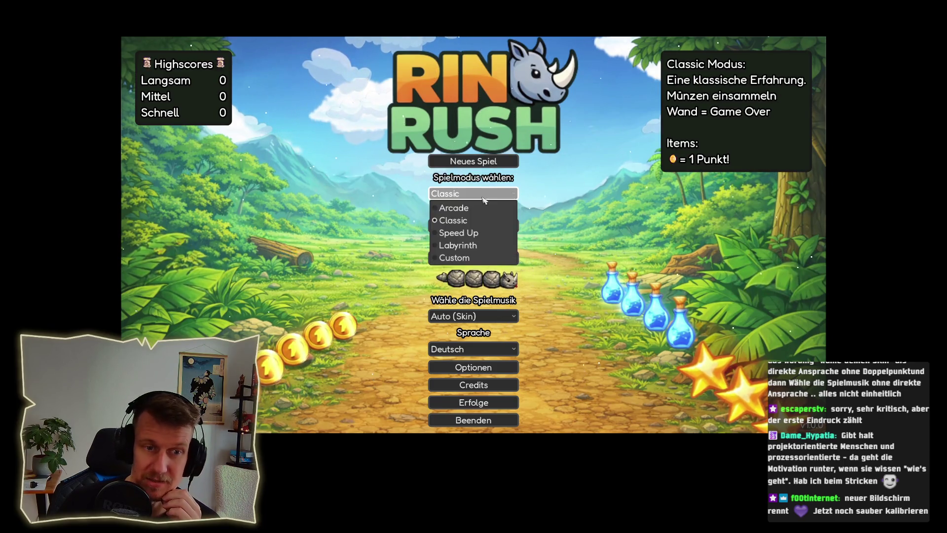
click(481, 231)
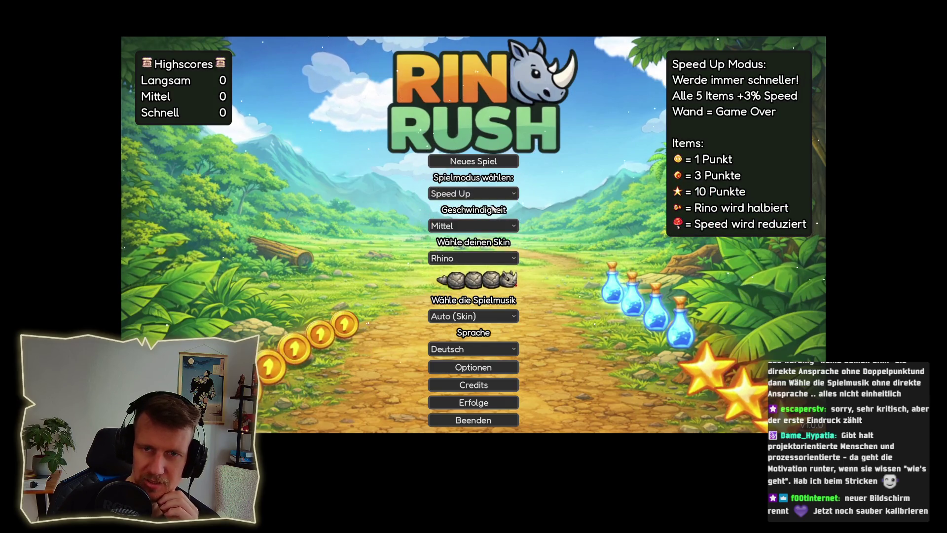
click(494, 197)
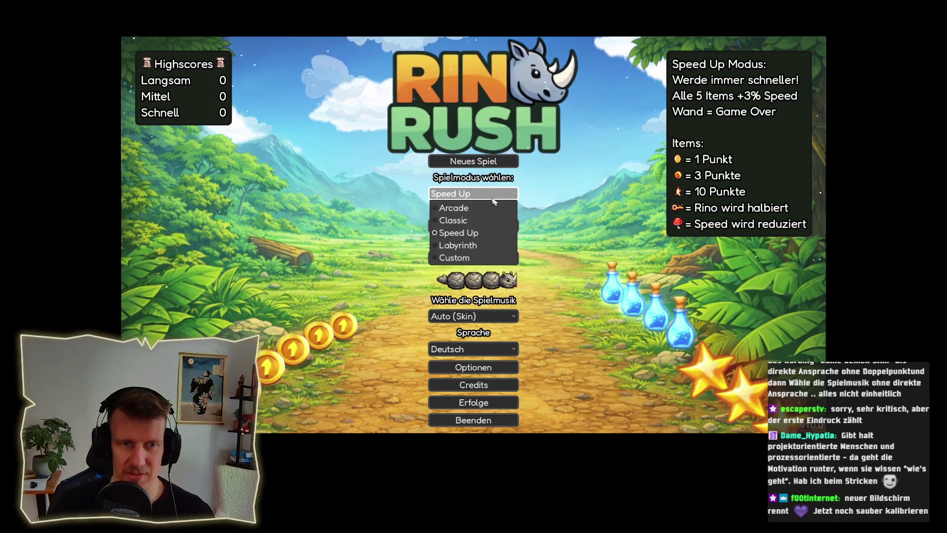
click(486, 246)
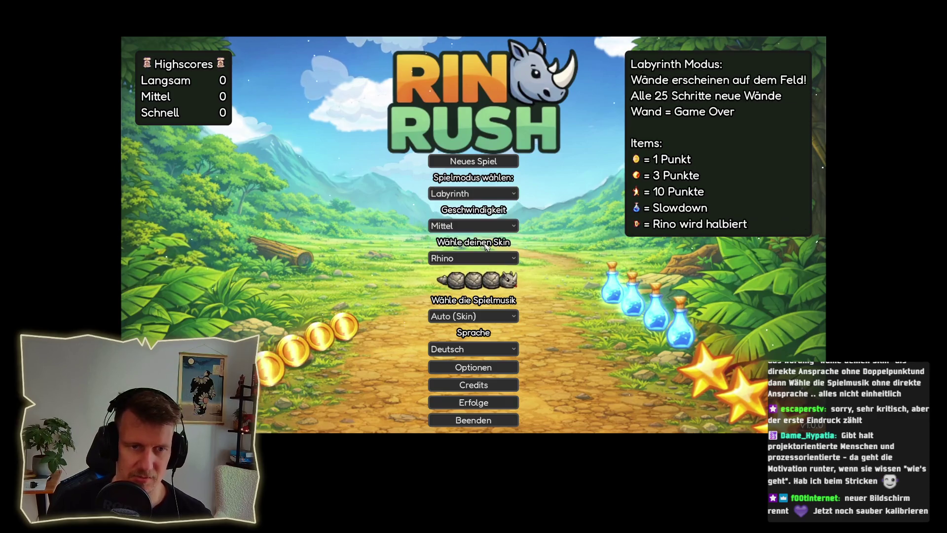
click(487, 197)
click(513, 231)
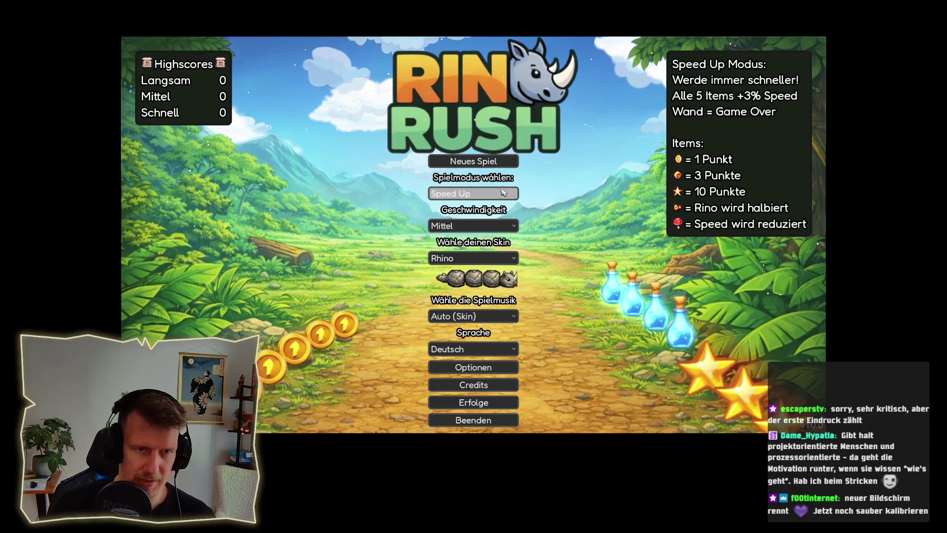
click(487, 165)
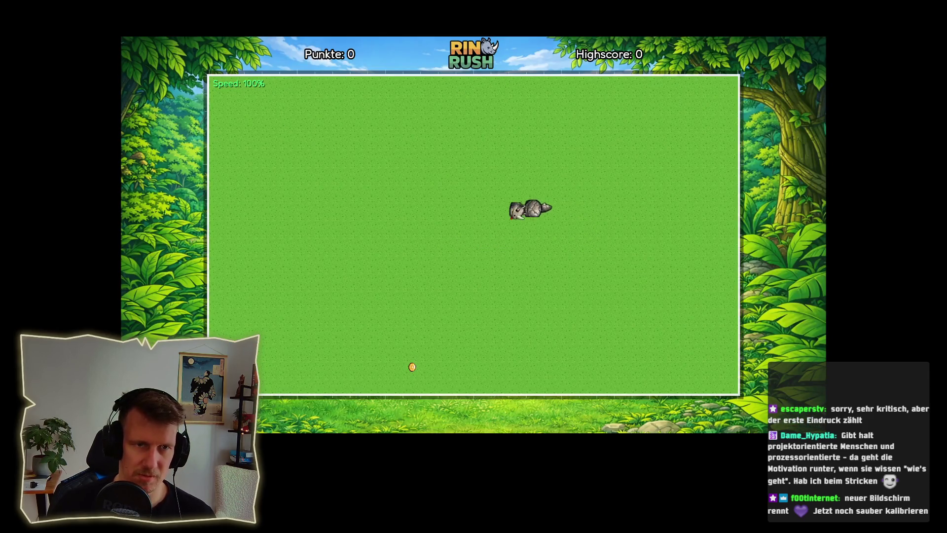
- Collect seven coins until the rhino hits the bottom wall, then start another game
key(Down)
key(Left)
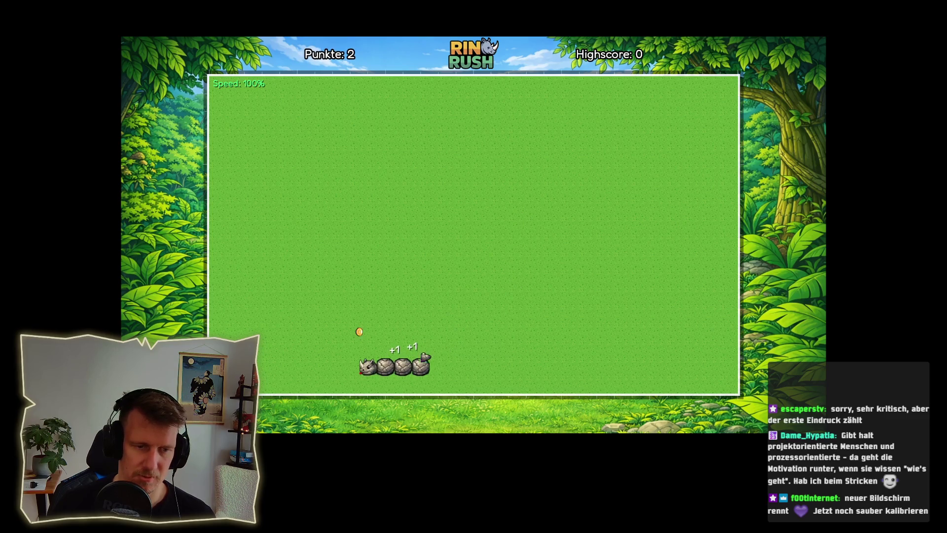
key(Up)
key(Right)
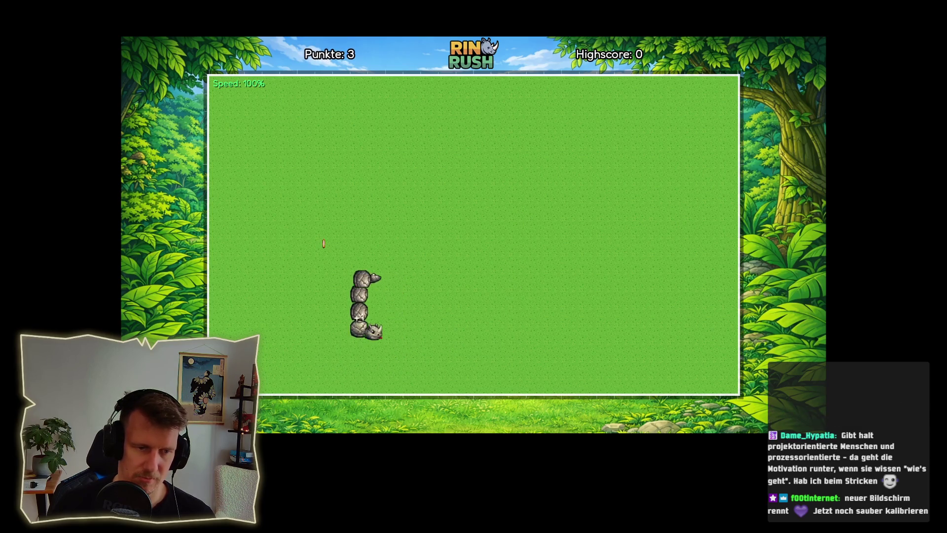
key(Up)
key(Right)
key(Up)
key(Right)
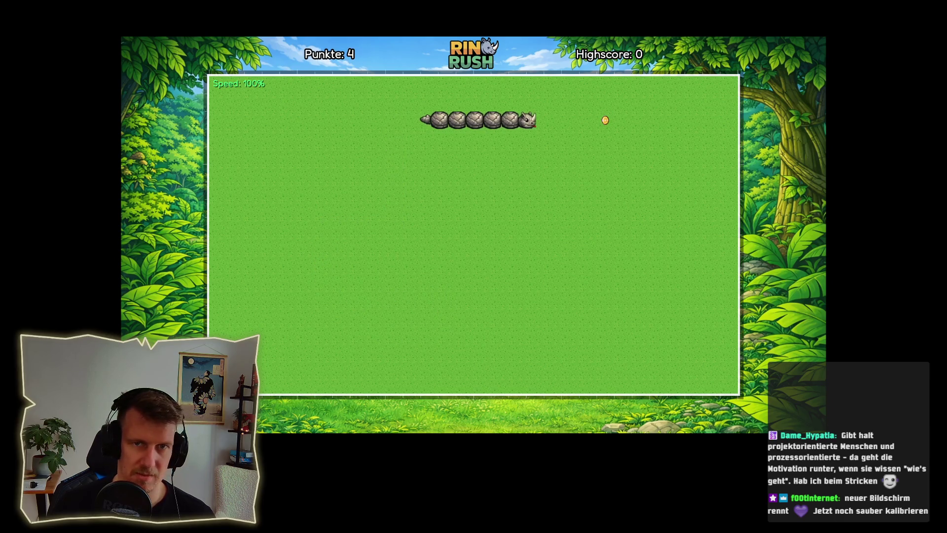
key(Down)
key(Left)
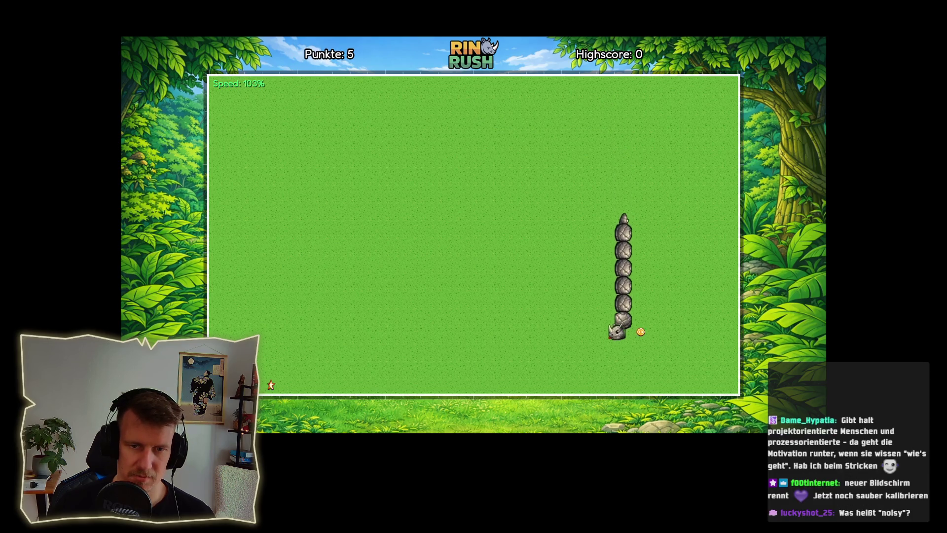
key(Up)
key(Right)
key(Down)
key(Left)
key(Up)
key(Left)
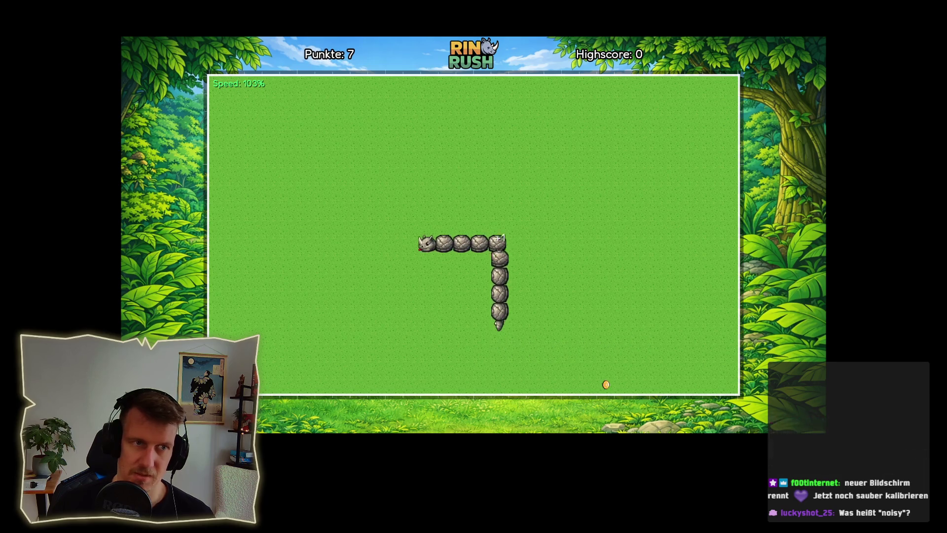
key(Down)
key(Right)
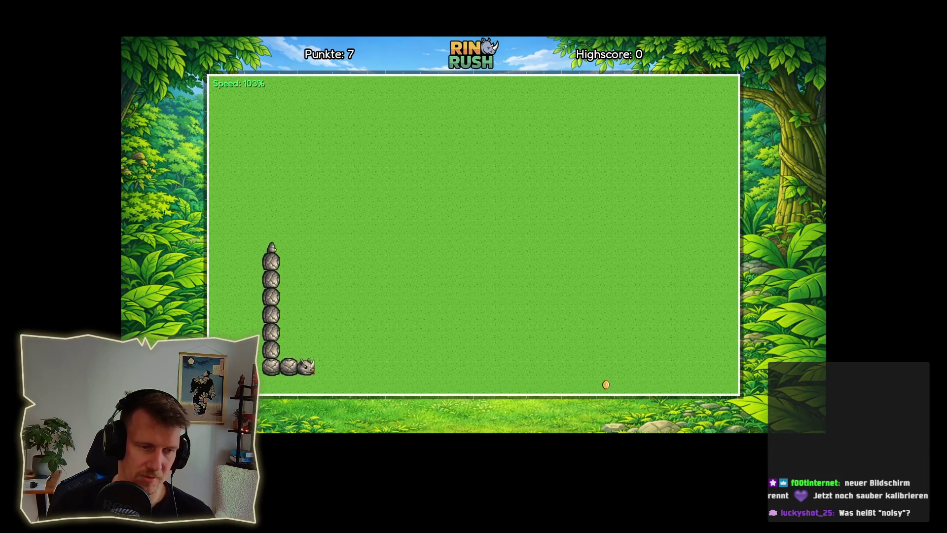
key(Down)
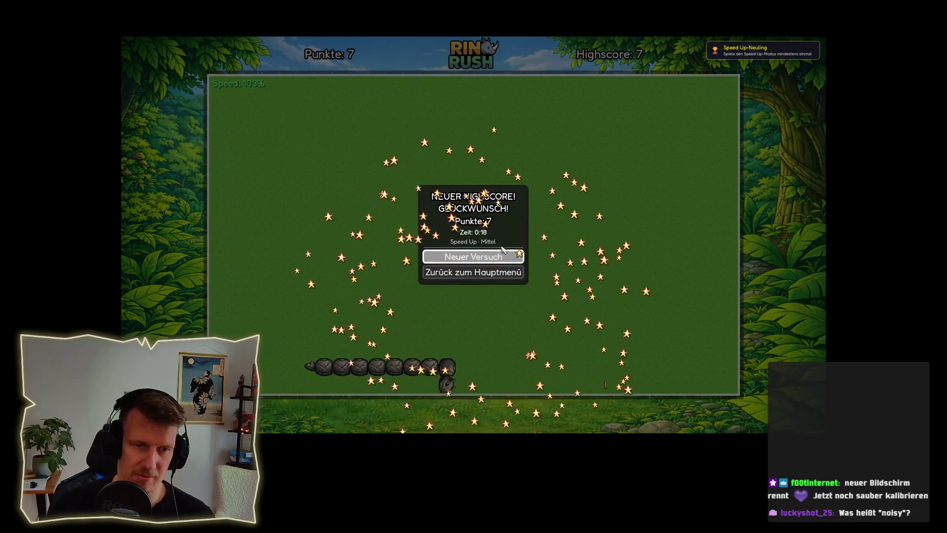
key(Return)
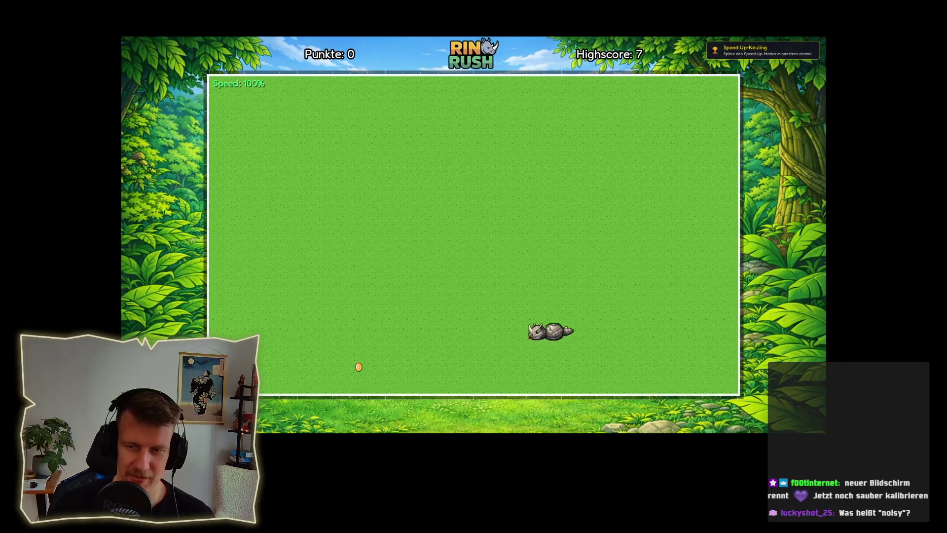
- Steer the rhino away from the bottom edge and collect the first coins
key(Up)
key(Right)
key(Down)
key(Left)
key(Up)
key(Right)
key(Up)
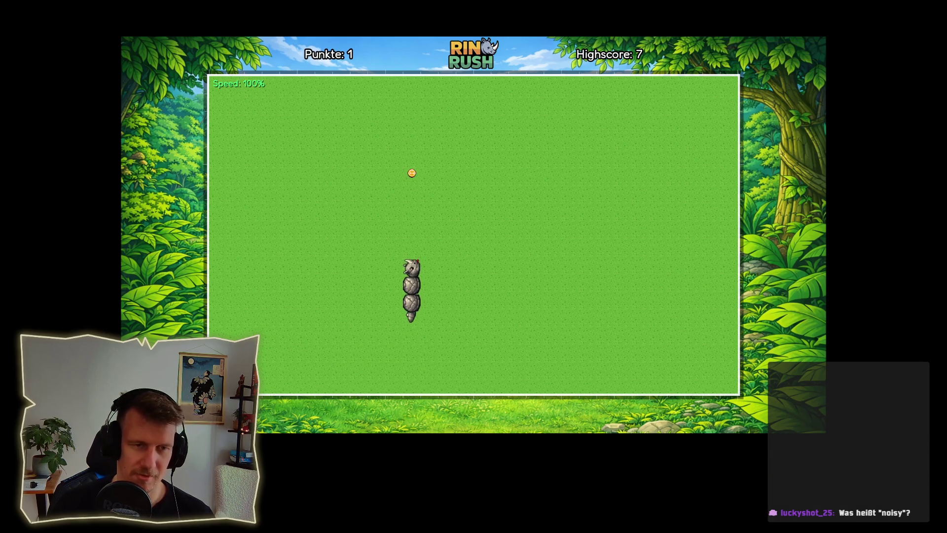
key(Left)
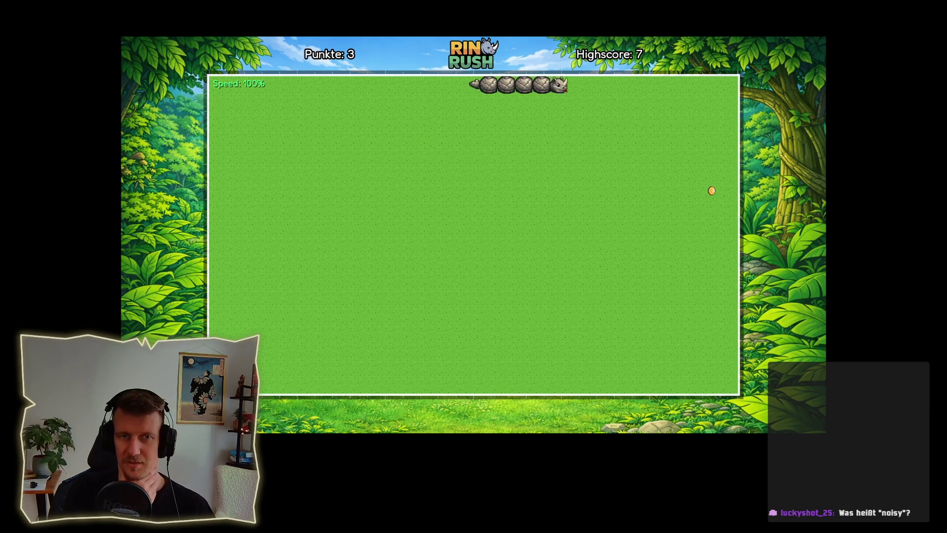
key(Right)
- Wind down to the bottom-left coin, end the round at 6 points, then choose Neuer Versuch
key(Down)
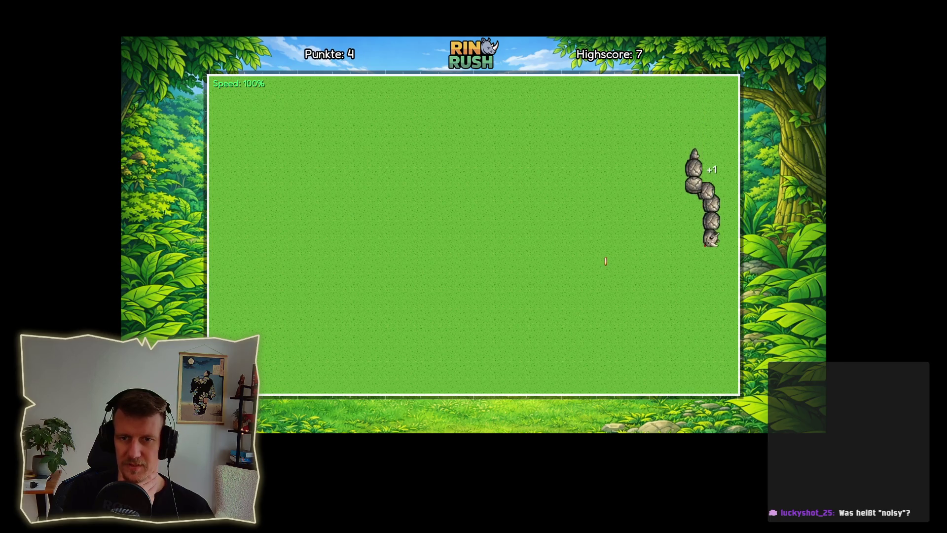
key(Up)
key(Left)
key(Down)
key(Left)
key(Down)
key(Left)
key(Down)
key(Left)
key(Down)
key(Left)
key(Up)
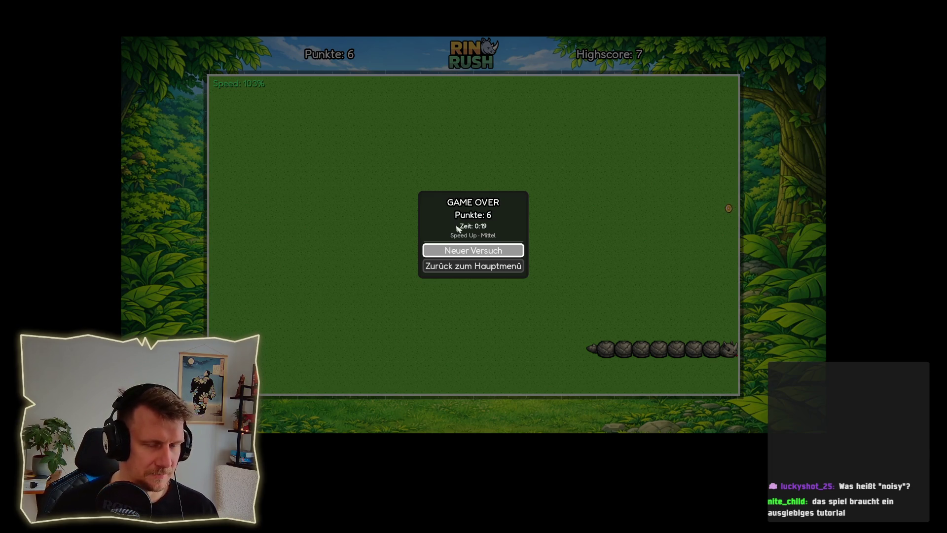
click(461, 252)
- Steer the rhino along the right side and lower rows, eating the first coins
key(Down)
key(Left)
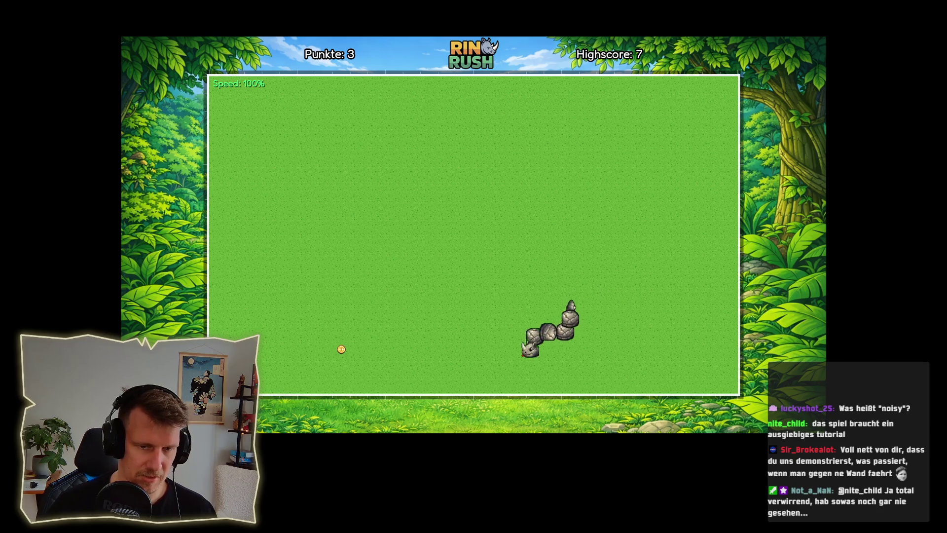
key(Up)
key(Right)
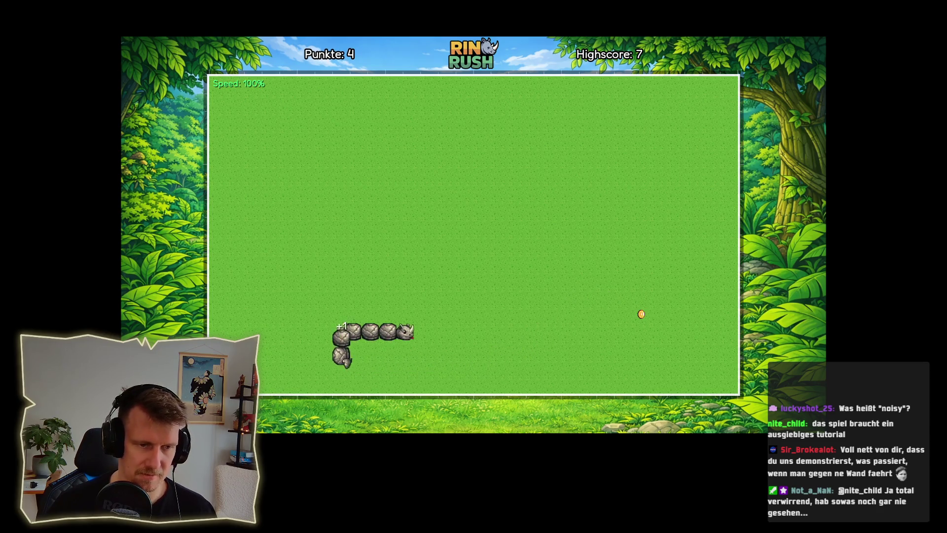
key(Up)
key(Left)
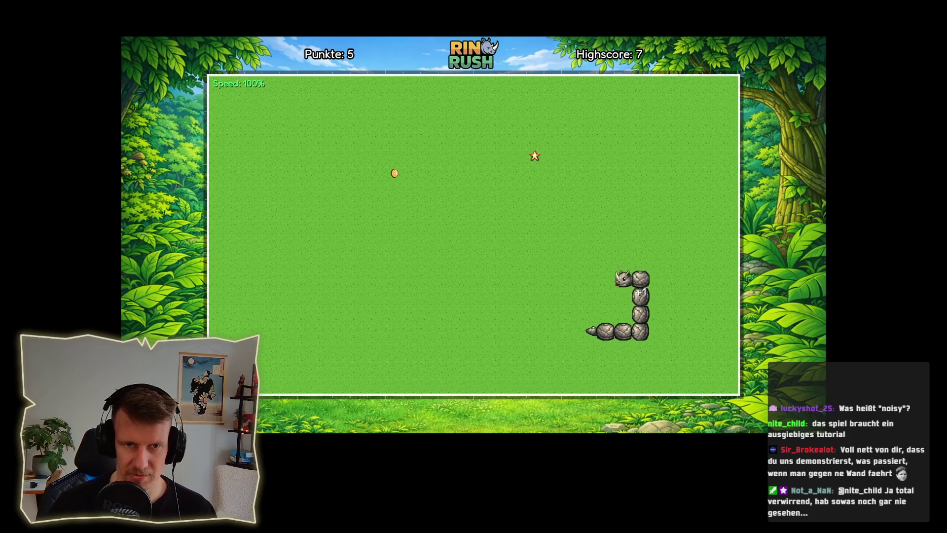
key(Up)
key(Left)
key(Down)
key(Right)
key(Down)
key(Left)
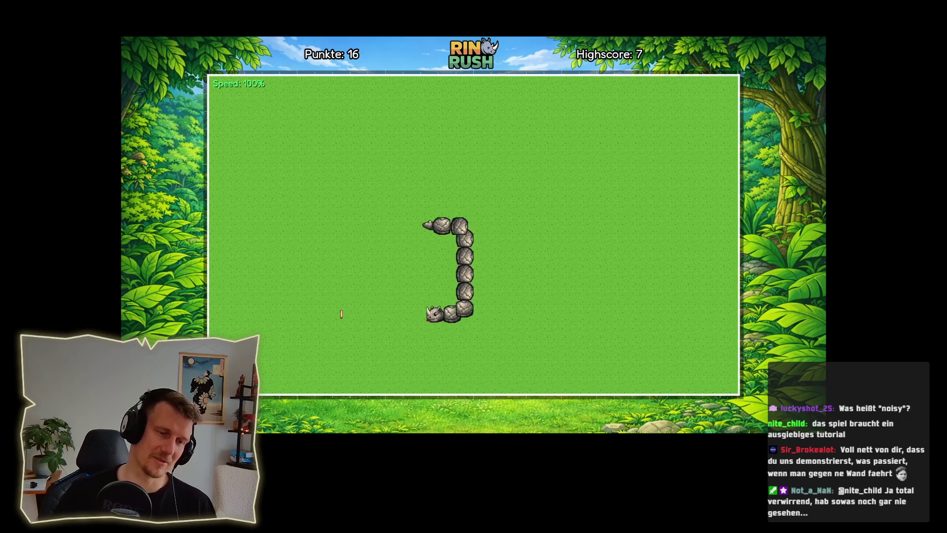
key(Up)
key(Right)
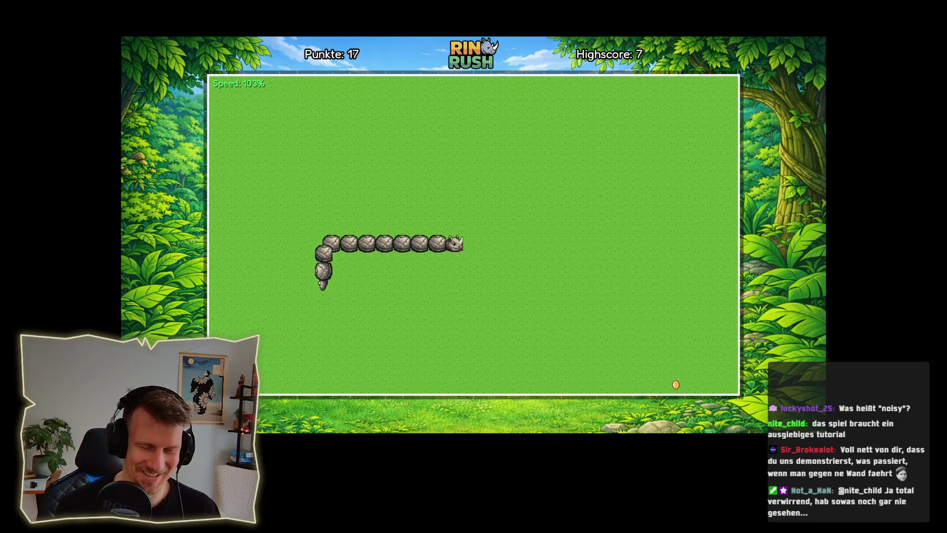
key(Down)
key(Right)
key(Down)
key(Left)
key(Up)
key(Left)
key(Up)
key(Right)
key(Up)
key(Left)
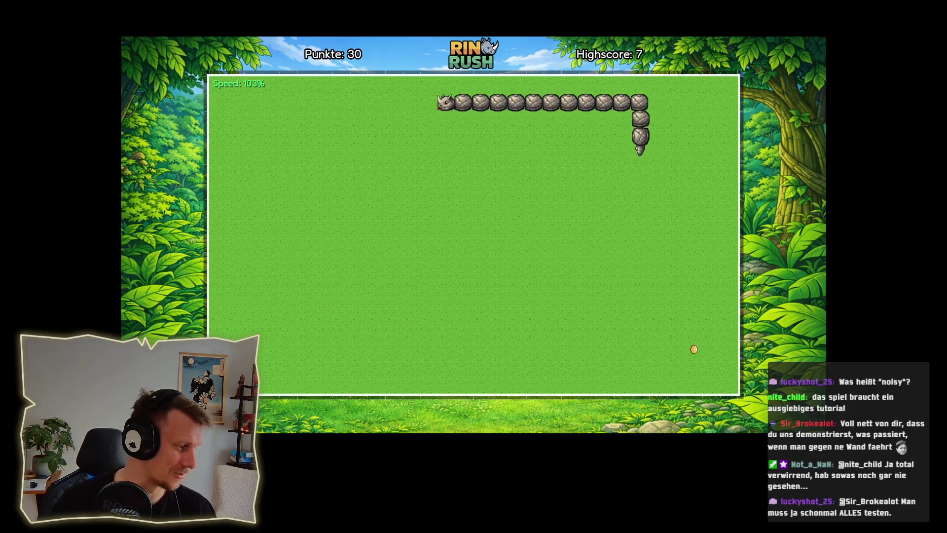
key(Down)
key(Right)
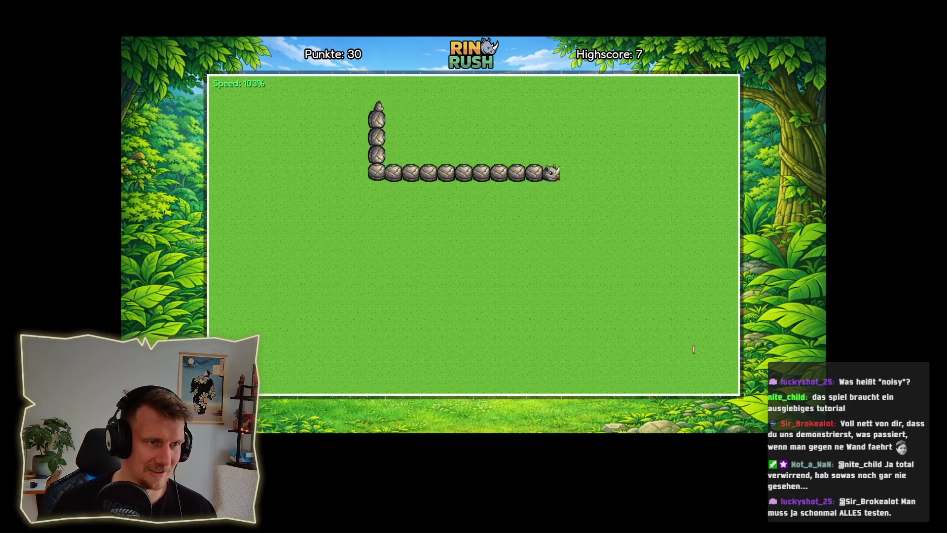
key(Down)
key(Left)
key(Down)
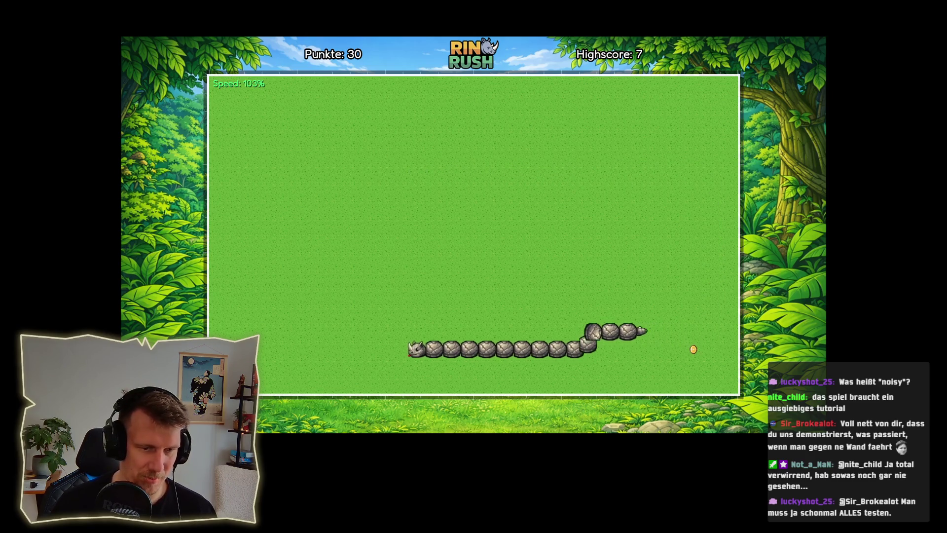
key(Up)
key(Right)
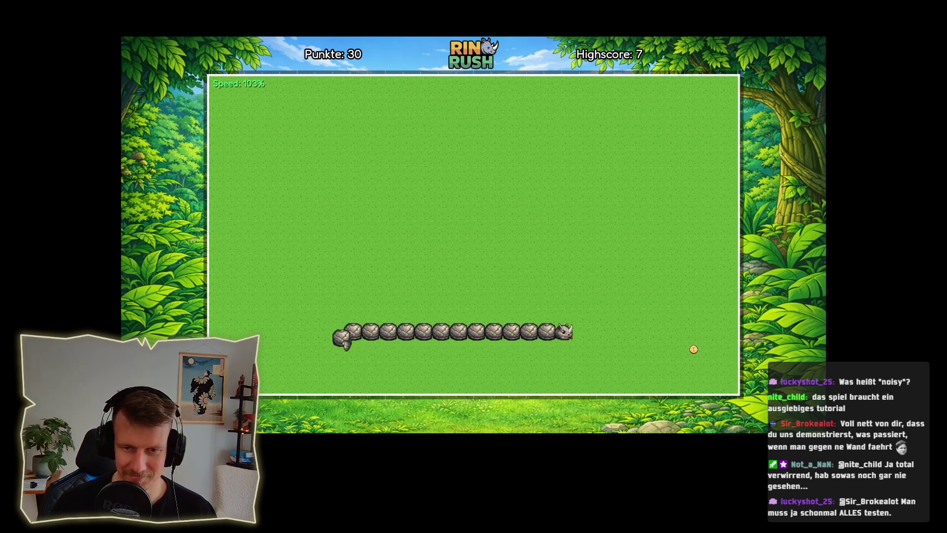
key(Down)
key(Left)
key(Up)
- Weave the rhino across the top and middle rows to collect more coins
key(Left)
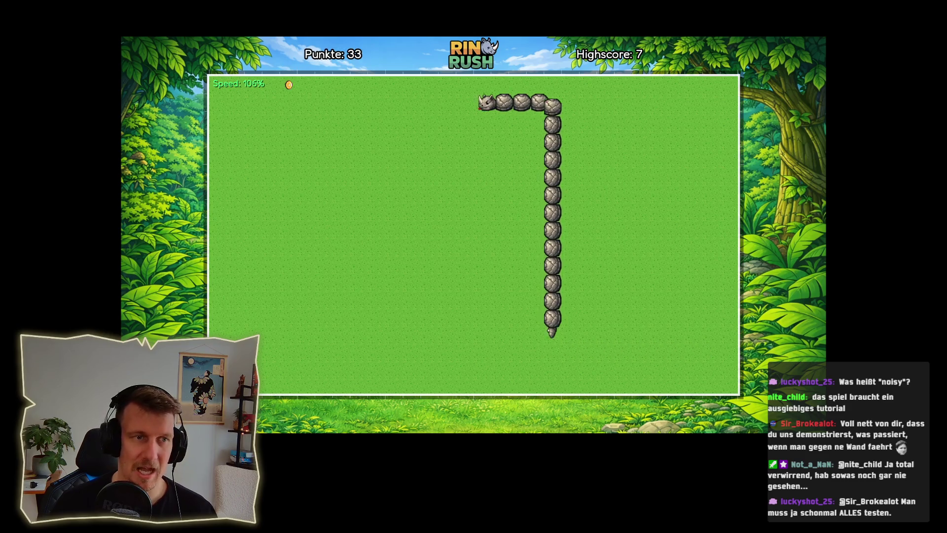
key(Up)
key(Left)
key(Down)
key(Right)
key(Up)
key(Right)
key(Down)
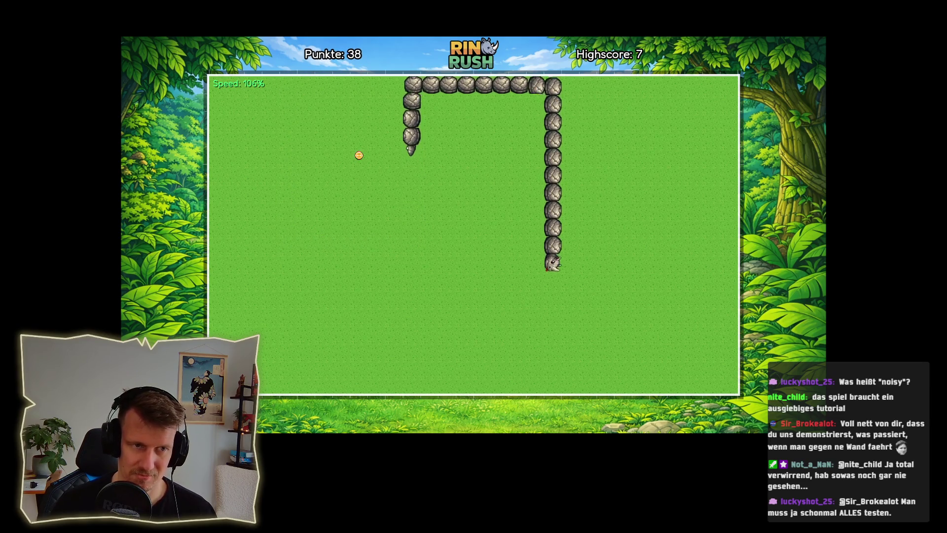
key(Left)
key(Up)
key(Left)
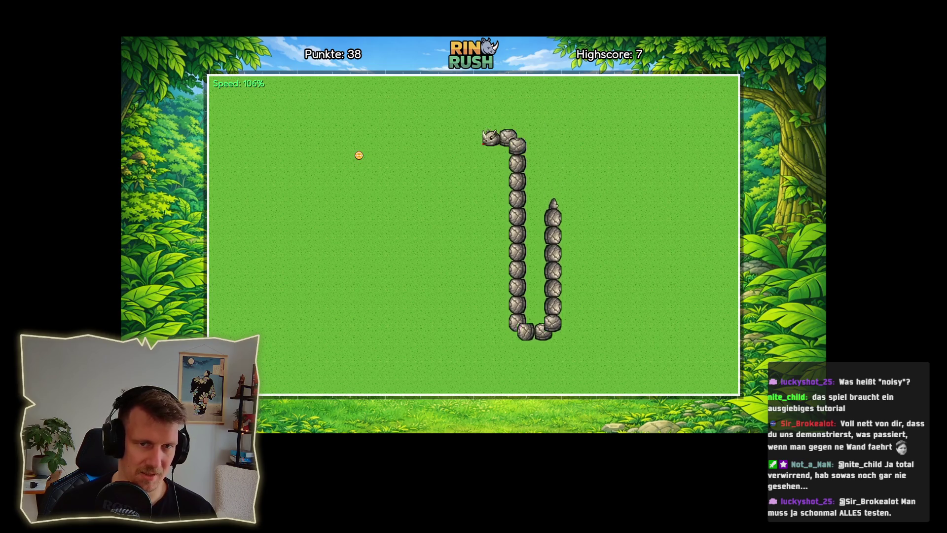
key(Right)
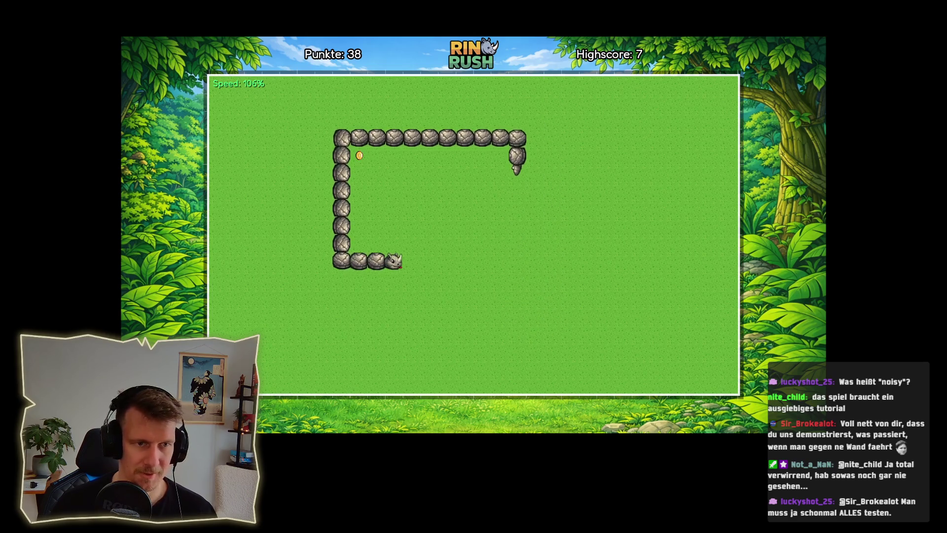
key(Up)
key(Left)
key(Down)
key(Left)
key(Down)
key(Left)
key(Up)
key(Right)
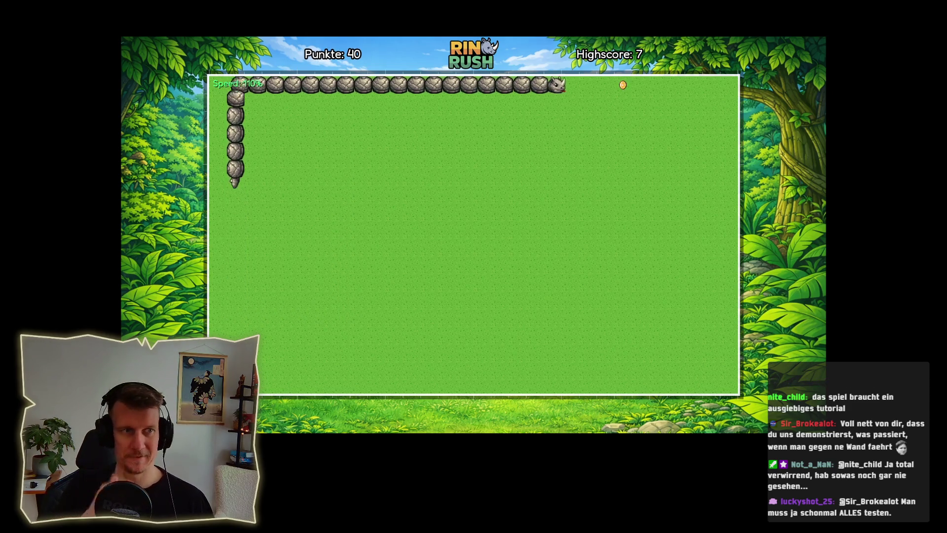
key(Down)
key(Left)
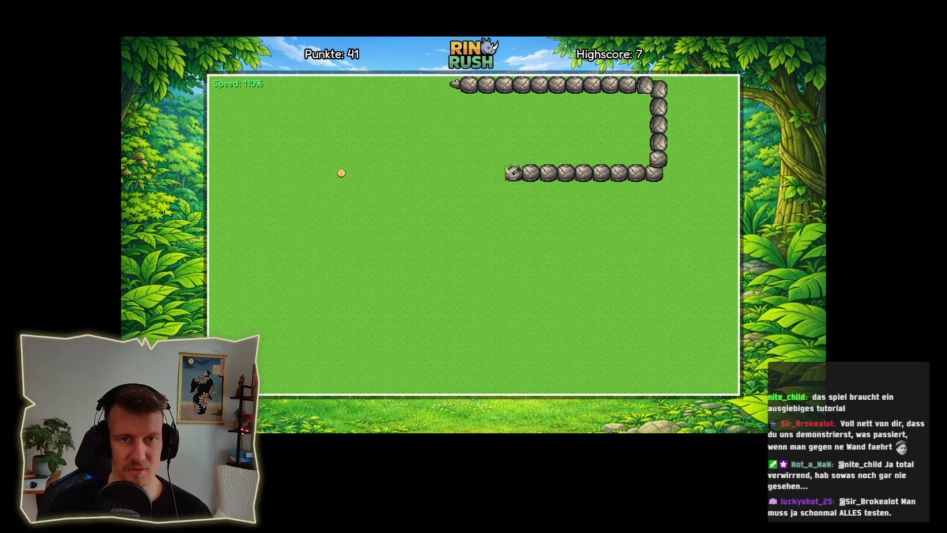
key(Down)
key(Right)
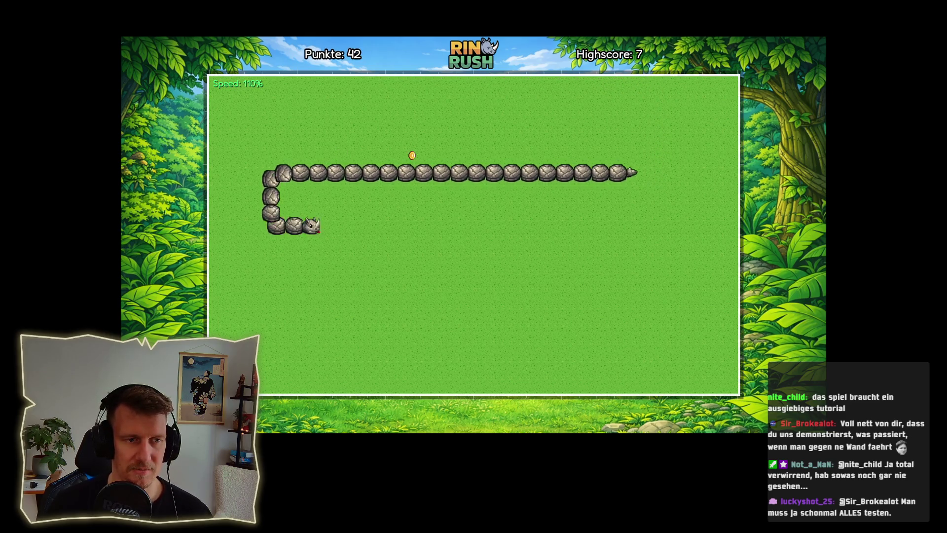
key(Up)
key(Left)
key(Up)
key(Right)
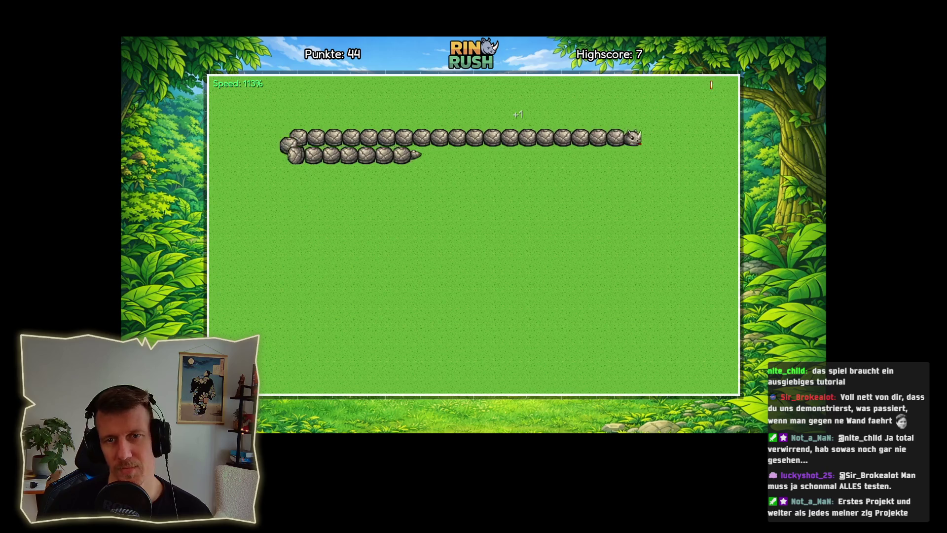
- Sweep the growing snake back and forth in rows, grabbing each new coin
key(Up)
key(Left)
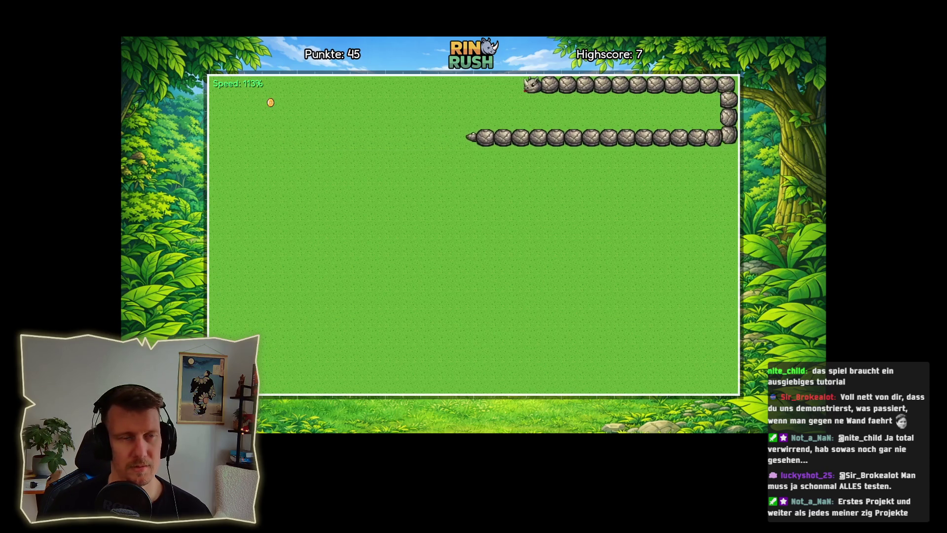
key(Down)
key(Right)
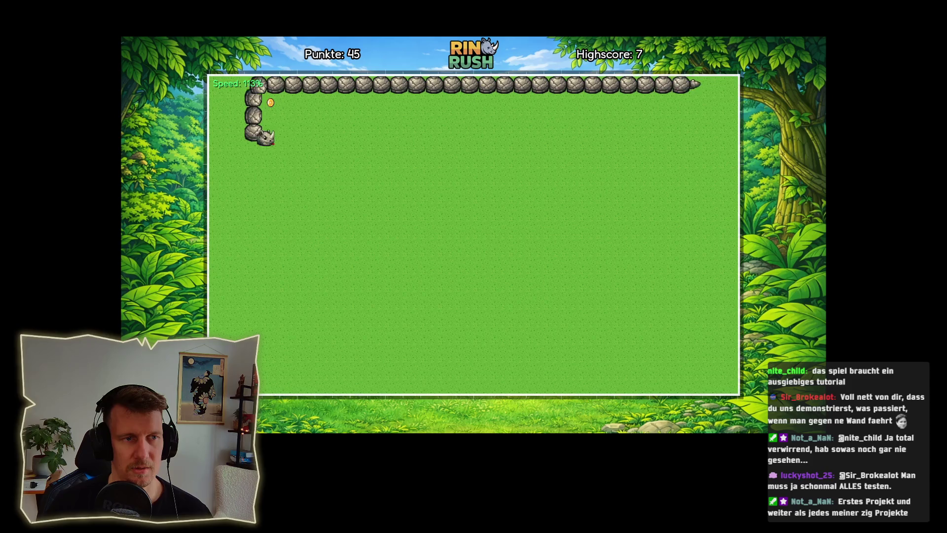
key(Up)
key(Left)
key(Down)
key(Left)
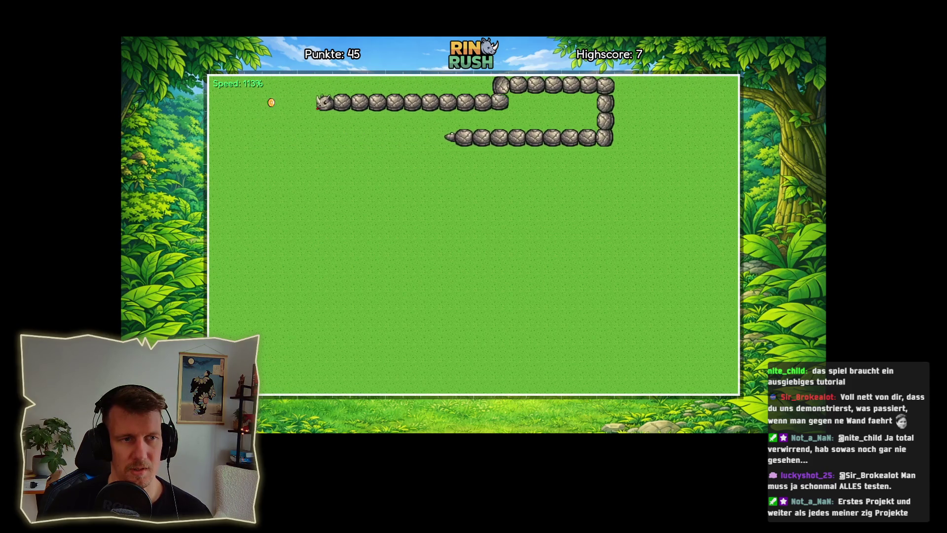
key(Down)
key(Right)
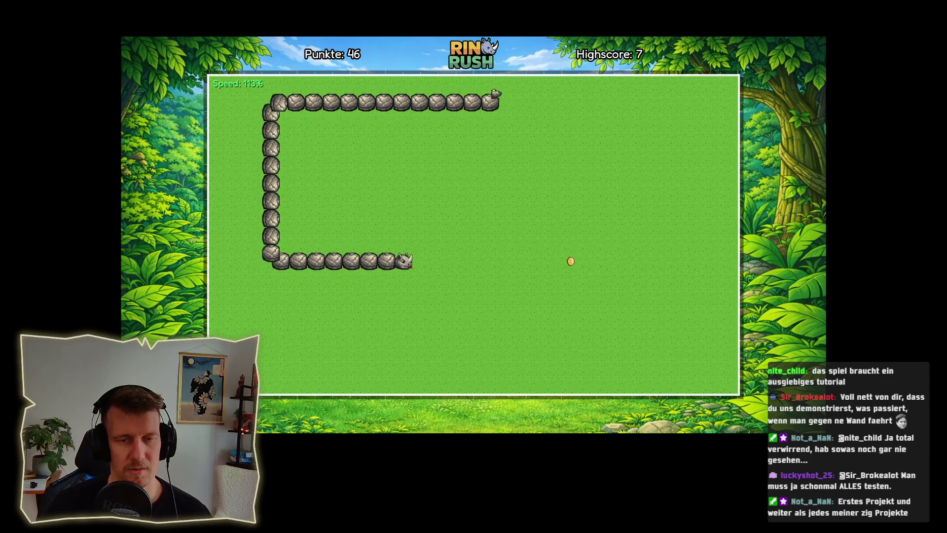
key(Down)
key(Left)
key(Up)
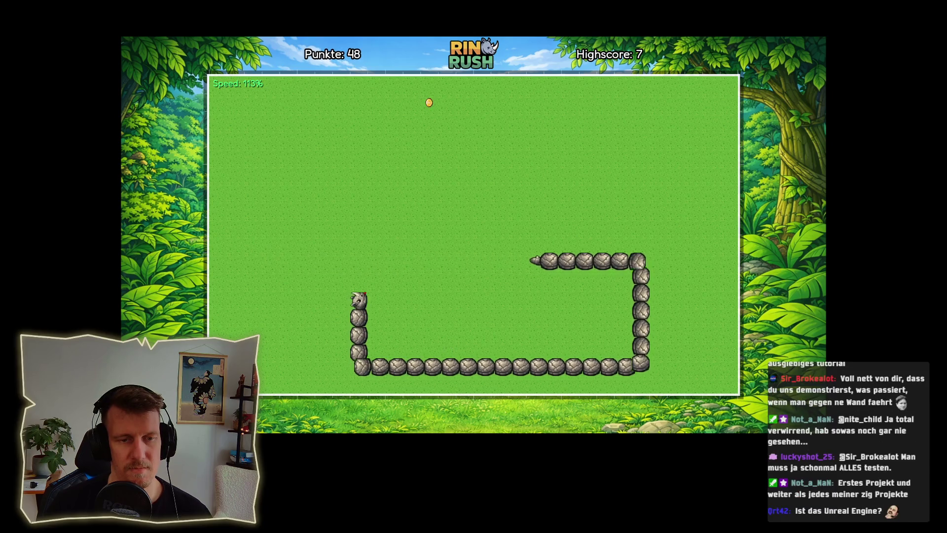
key(Right)
key(Down)
key(Left)
key(Down)
key(Right)
key(Down)
key(Left)
key(Down)
key(Right)
key(Up)
key(Left)
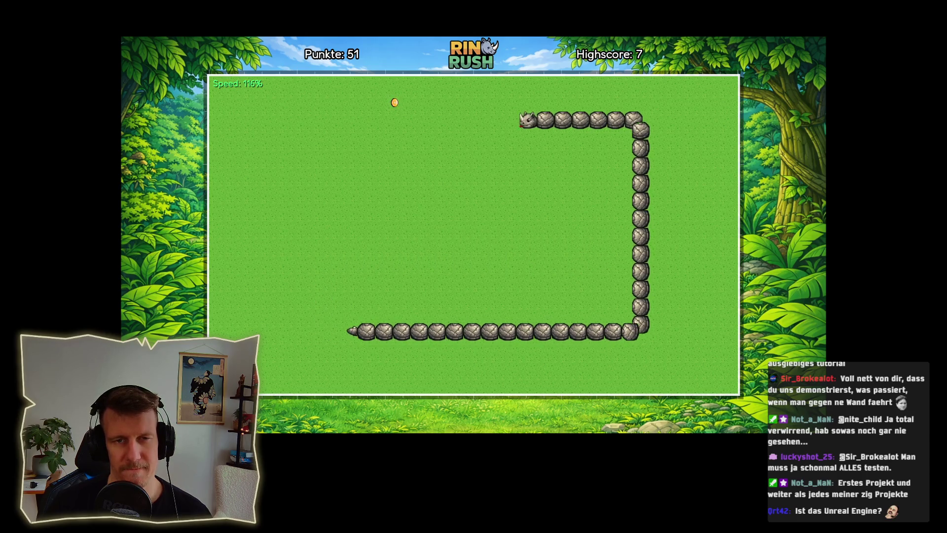
key(Up)
key(Left)
key(Down)
key(Right)
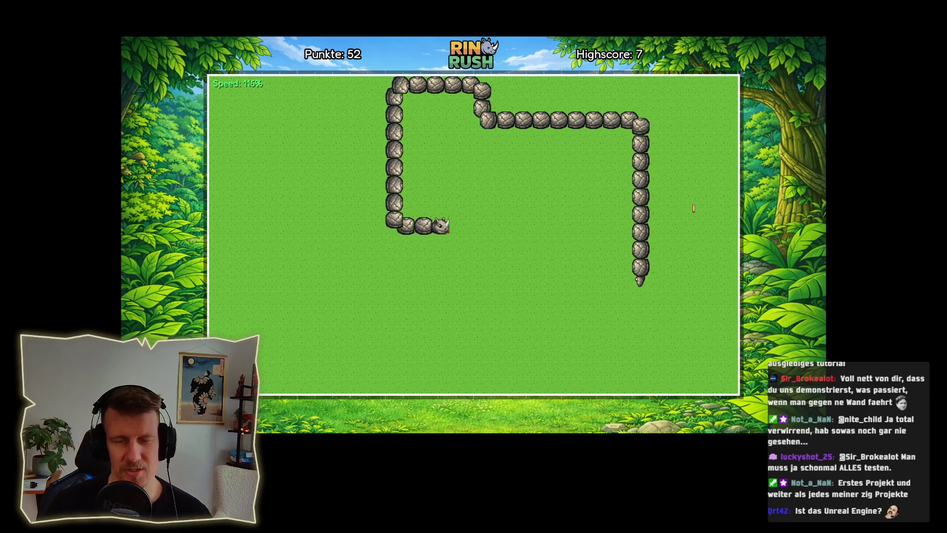
key(Left)
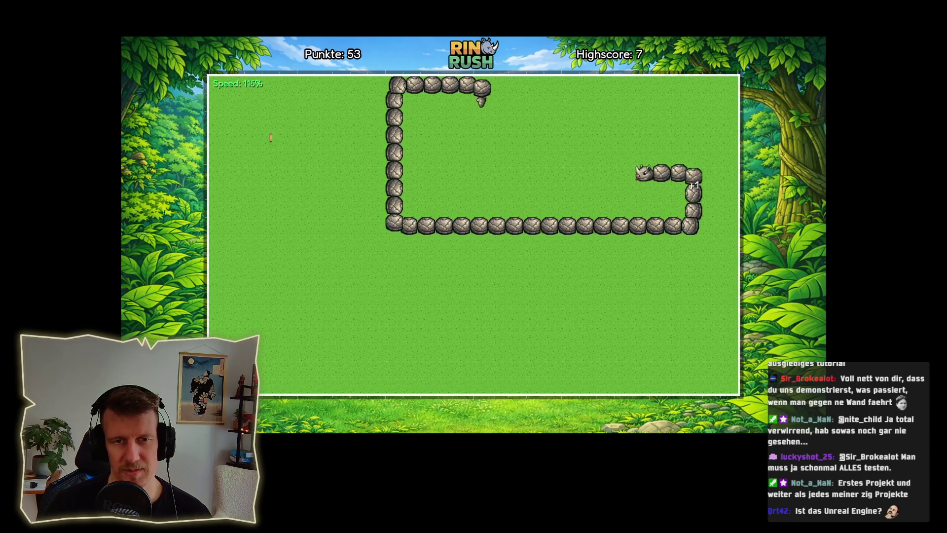
key(Up)
key(Right)
key(Down)
key(Left)
key(Down)
key(Right)
key(Up)
key(Left)
key(Down)
key(Left)
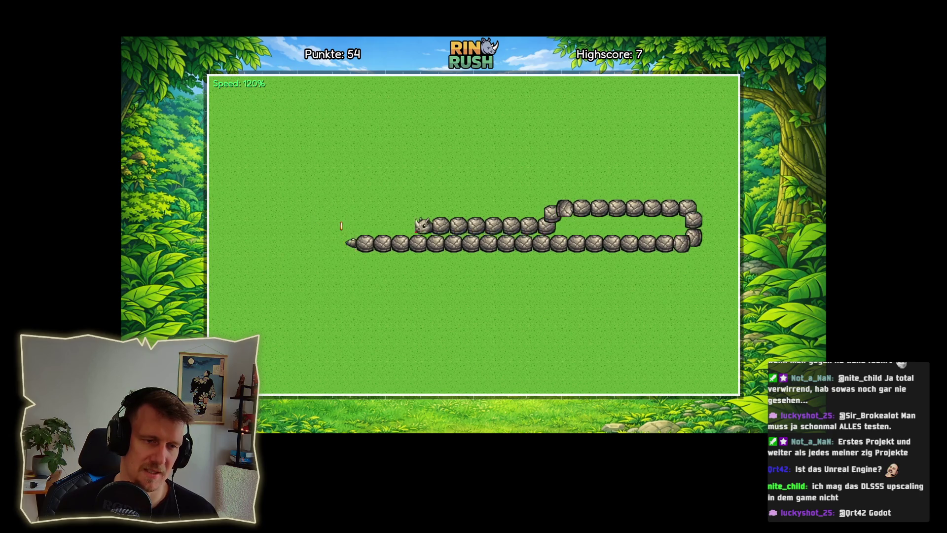
key(Up)
key(Right)
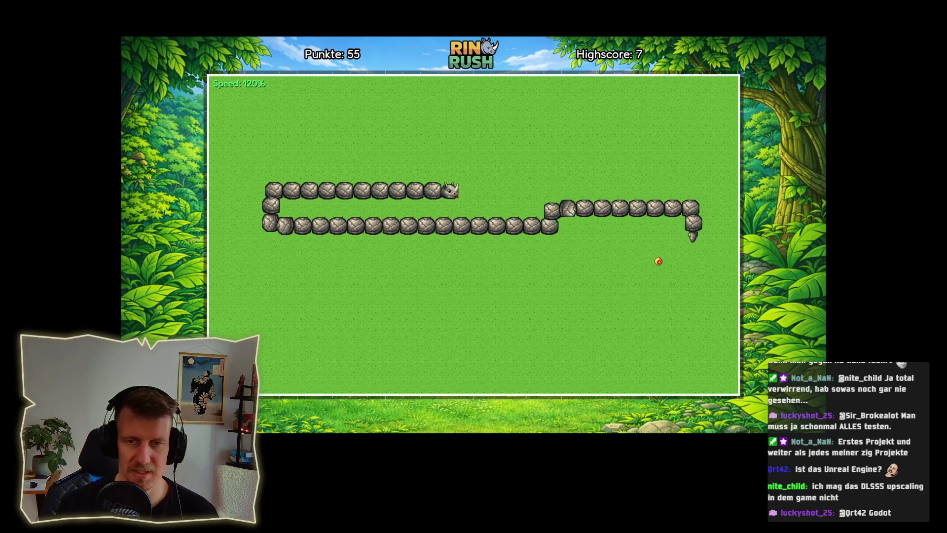
key(Down)
key(Left)
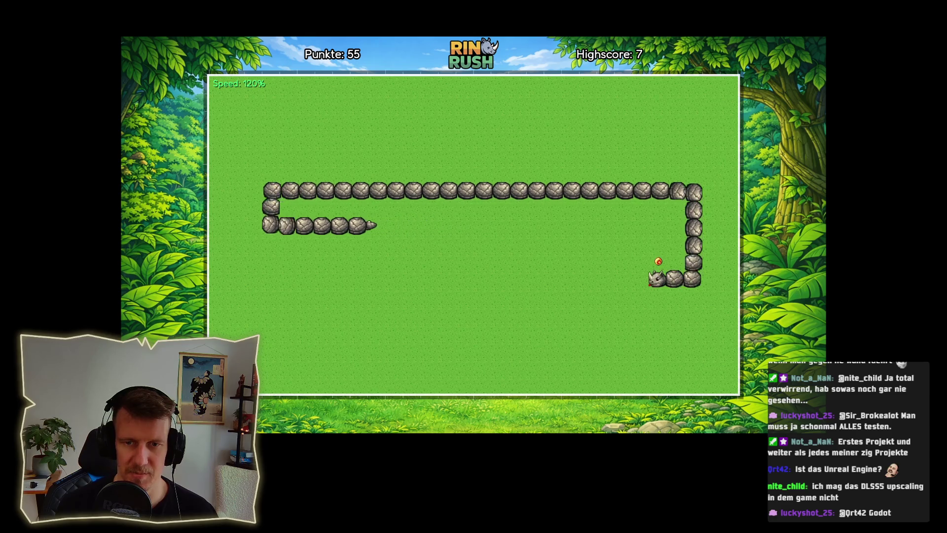
- Eat the bonus food and mushroom, then crash into the body at 60 points
key(Up)
key(Right)
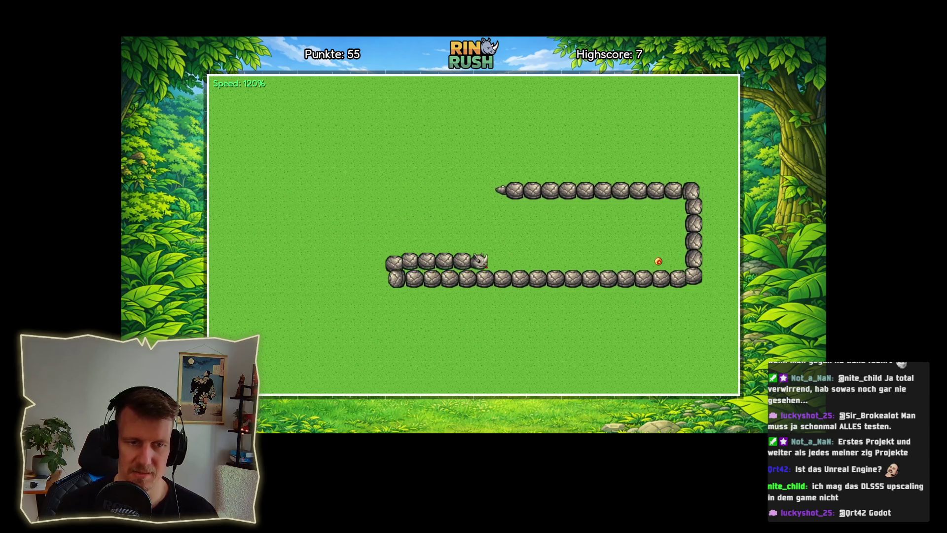
key(Up)
key(Left)
key(Up)
key(Left)
key(Down)
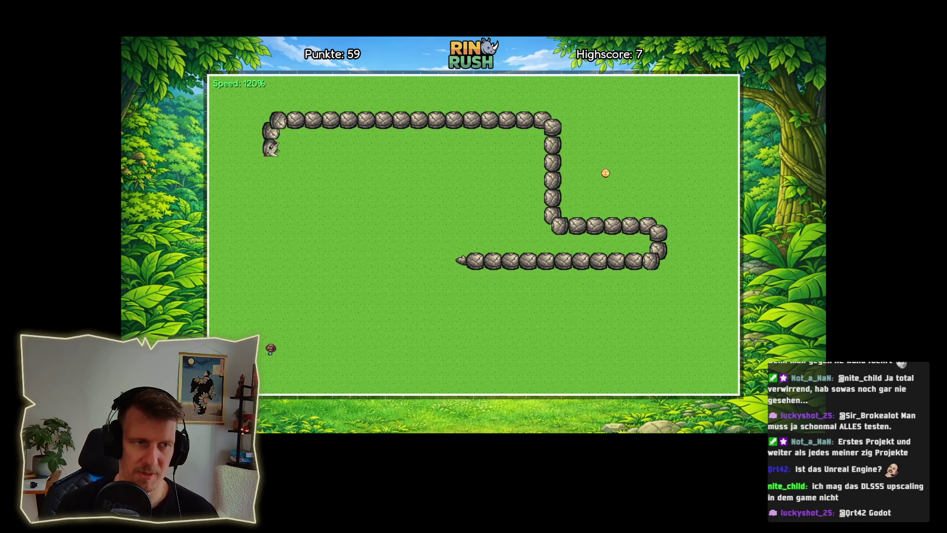
key(Right)
key(Up)
key(Up)
key(Left)
key(Down)
key(Left)
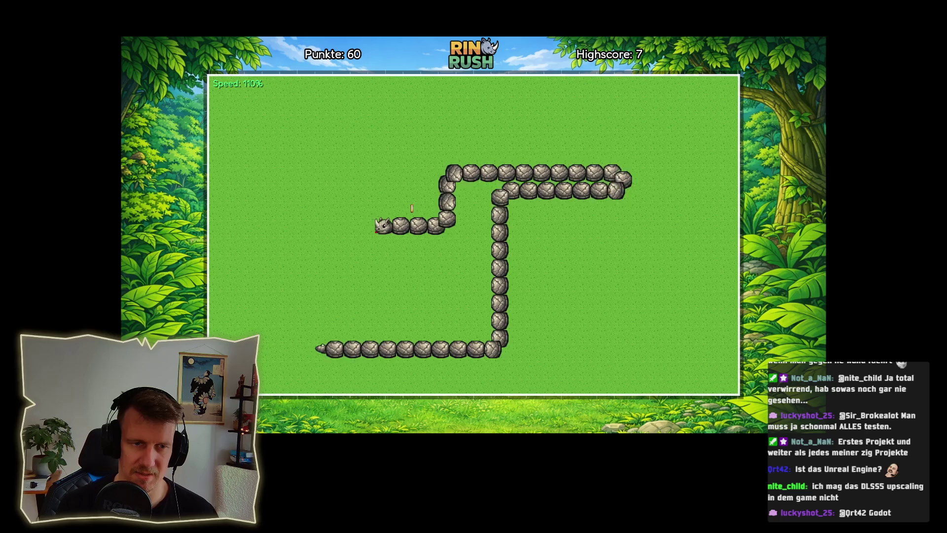
key(Up)
key(Right)
key(Down)
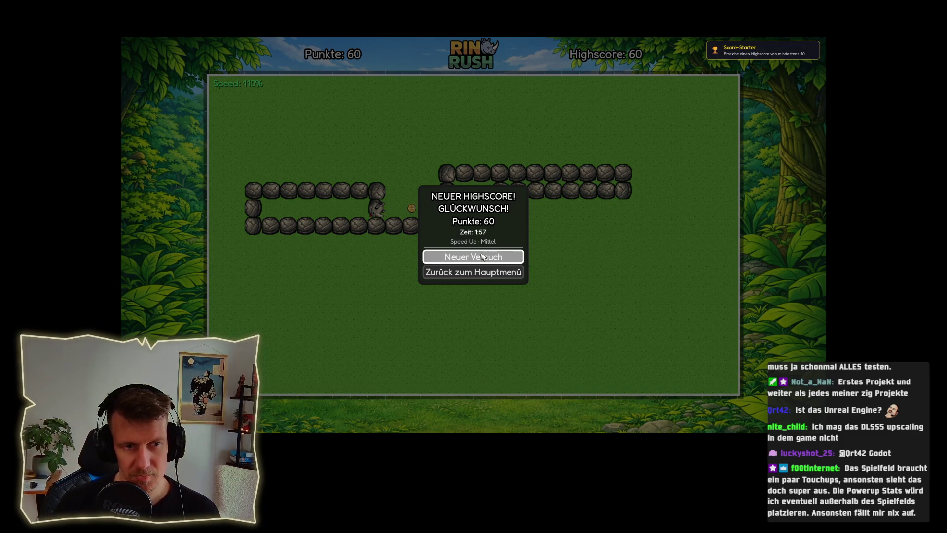
- Start a new attempt and play a short round until the snake hits its body
click(482, 256)
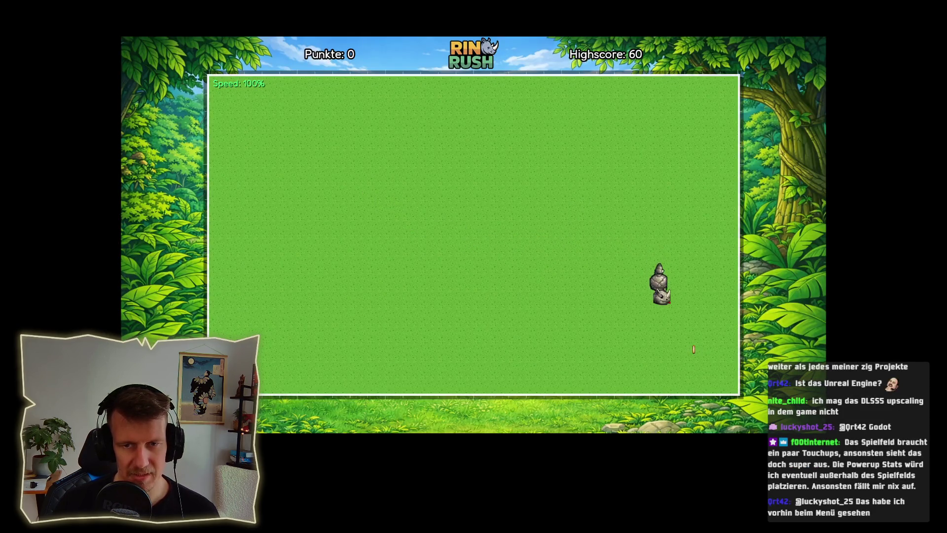
key(Left)
key(Up)
key(Left)
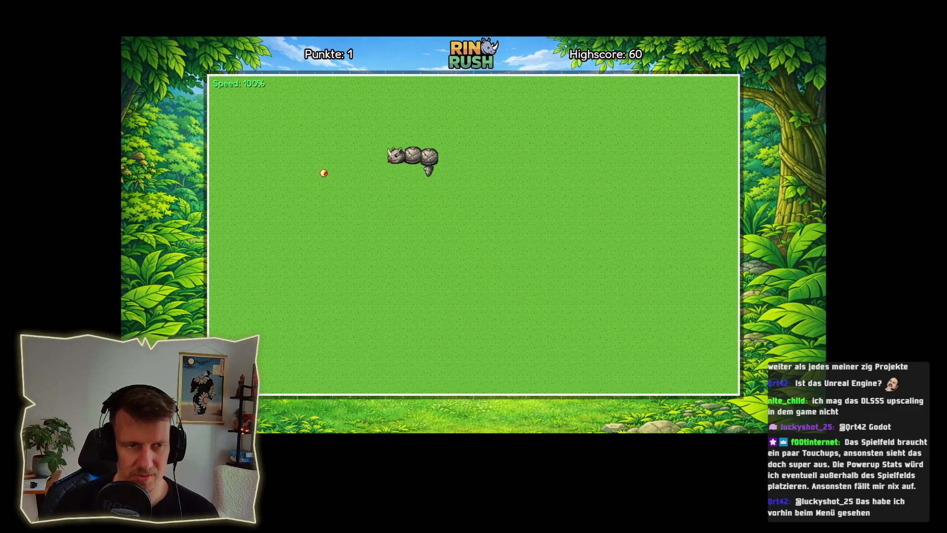
key(Down)
key(Right)
key(Down)
key(Left)
key(Up)
key(Right)
key(Up)
key(Left)
key(Down)
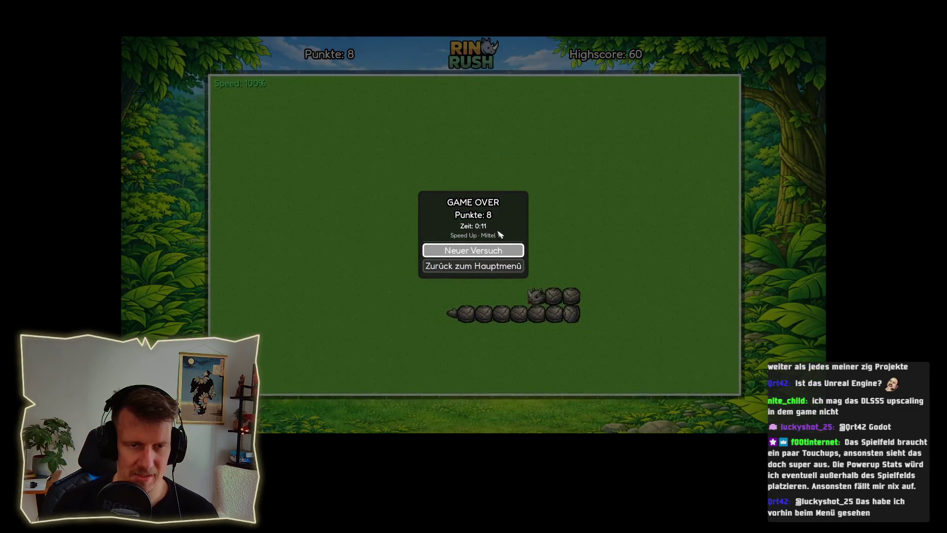
- Restart after Game Over, pause, and choose Zurück zum Hauptmenü
key(Return)
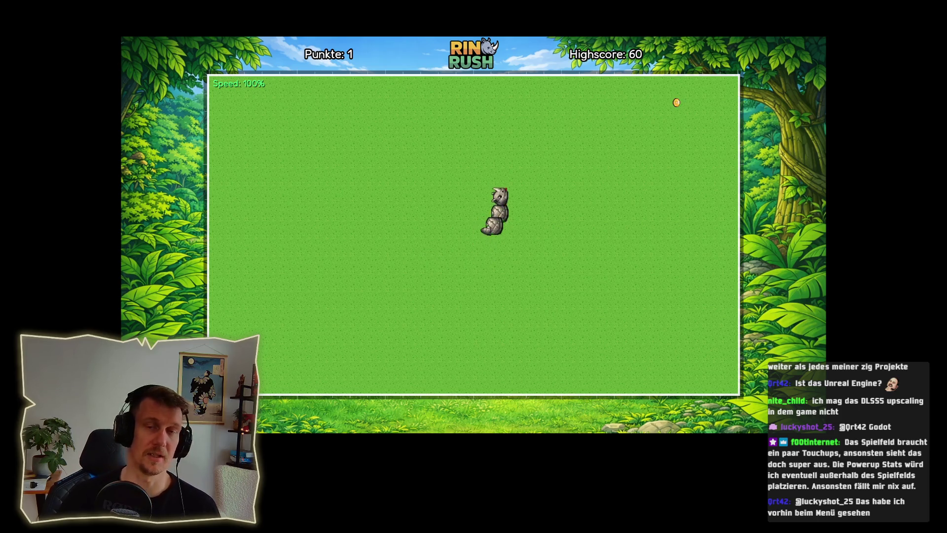
key(Escape)
click(491, 263)
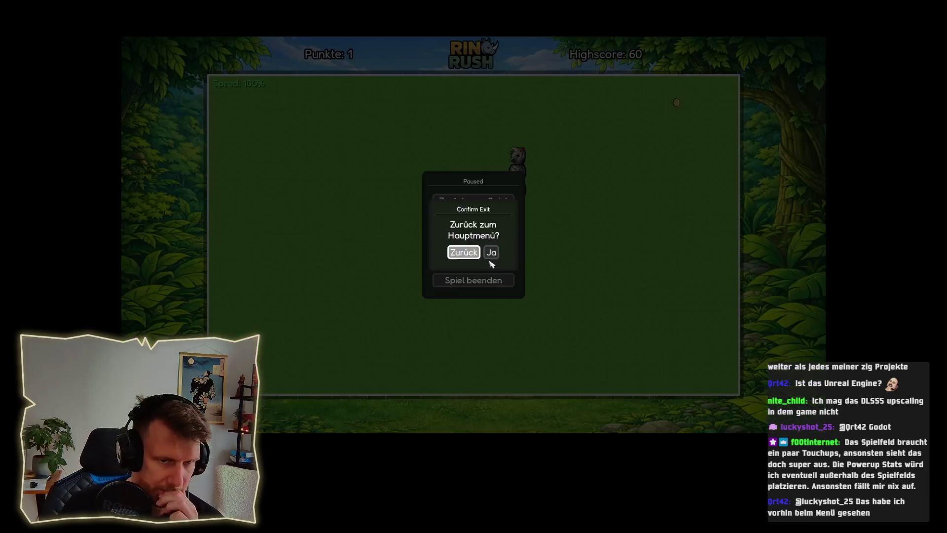
- Confirm exiting to the Rino Rush main menu and set the game mode to Labyrinth
click(491, 252)
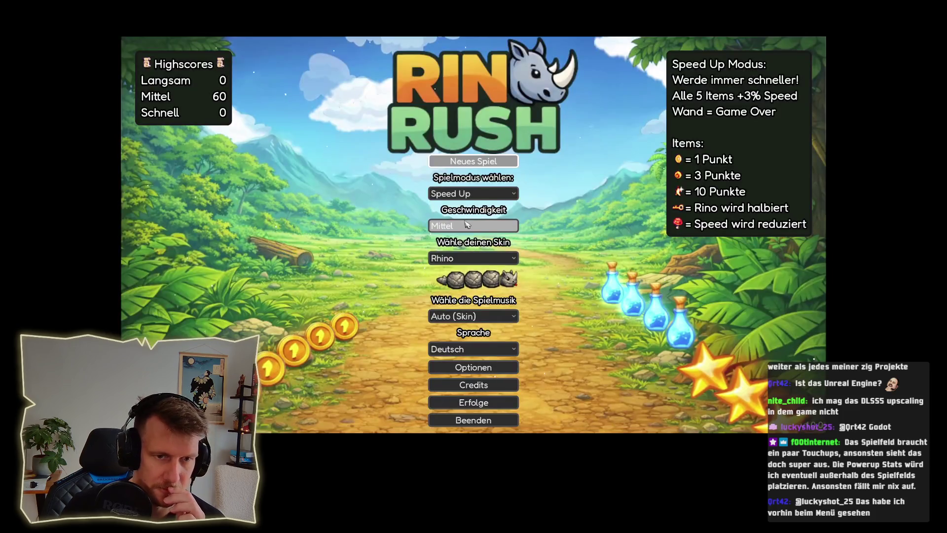
click(477, 194)
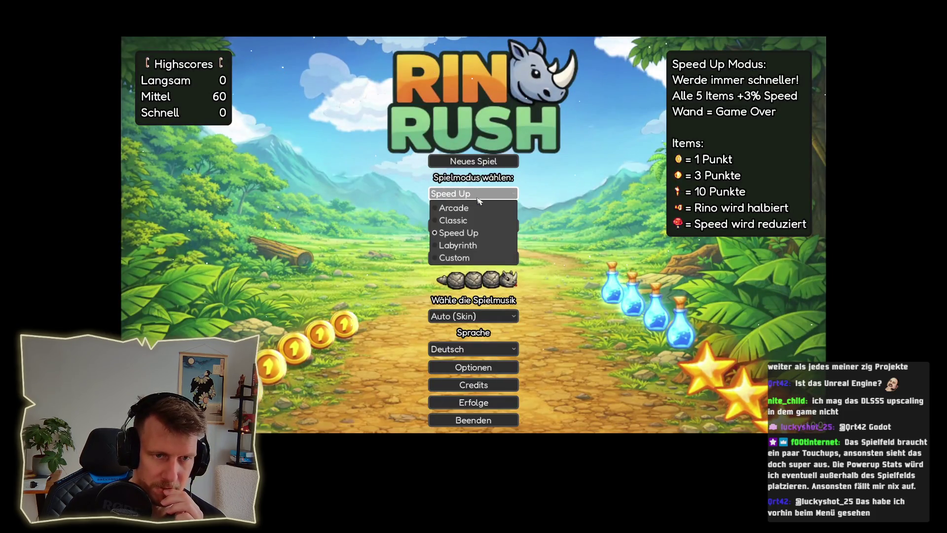
click(468, 245)
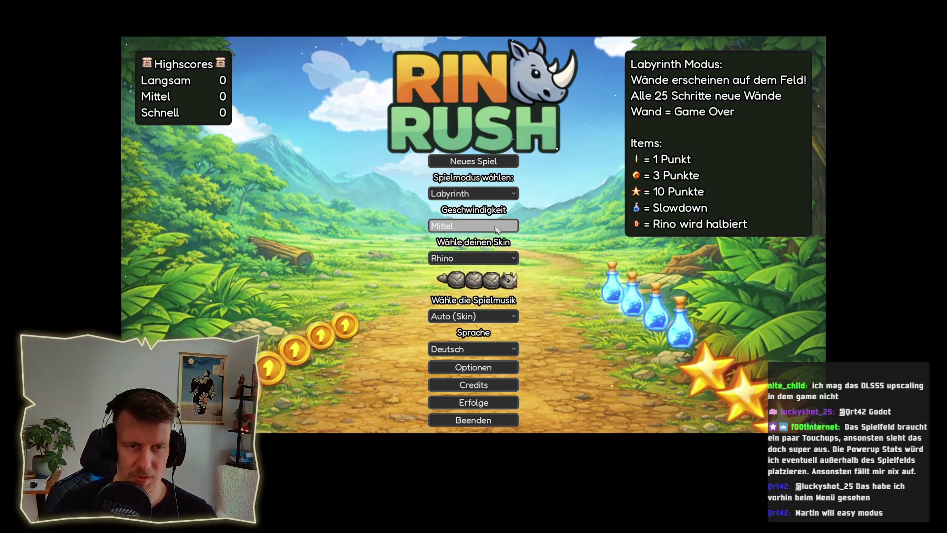
- Select the Hype Train skin and start a new Labyrinth game
click(488, 258)
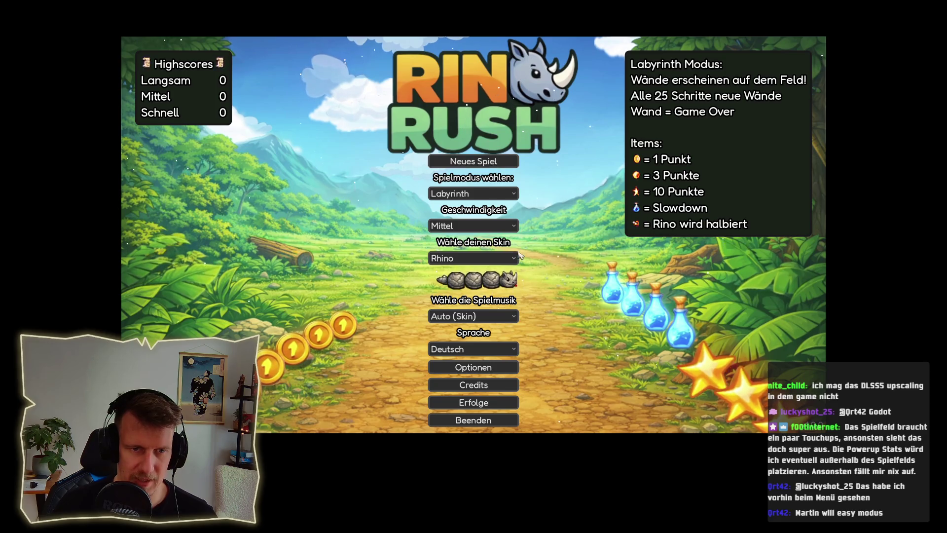
click(475, 348)
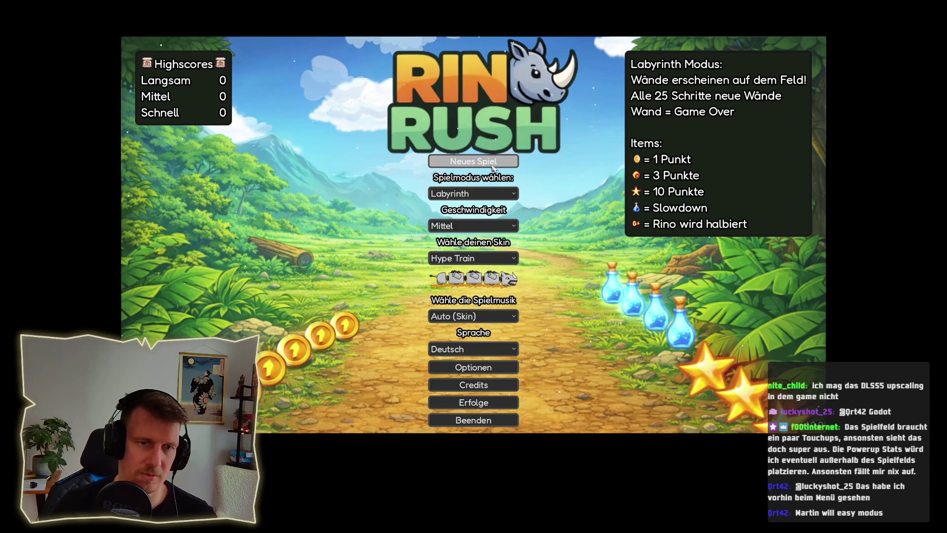
click(473, 161)
- Steer the Hype Train rhino through the first Labyrinth round, then begin a new attempt
key(Left)
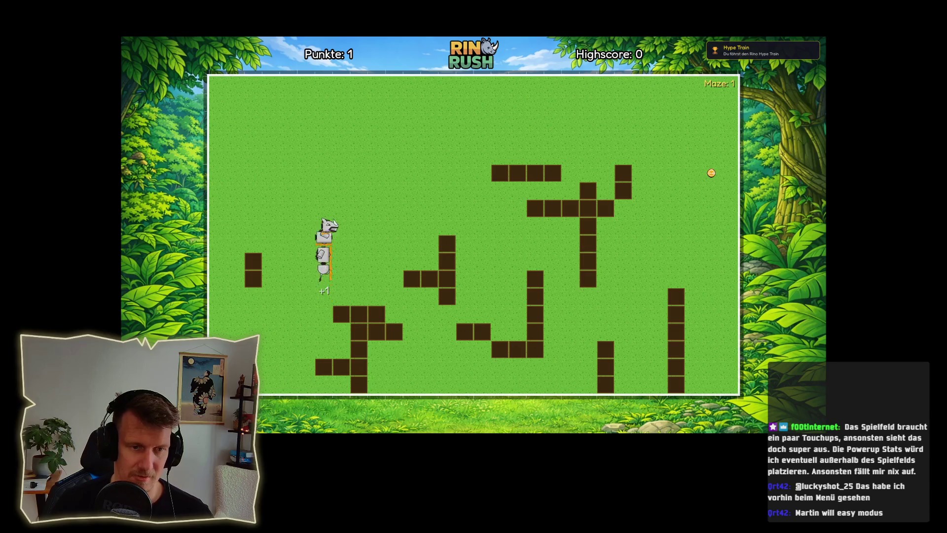
key(Right)
key(Up)
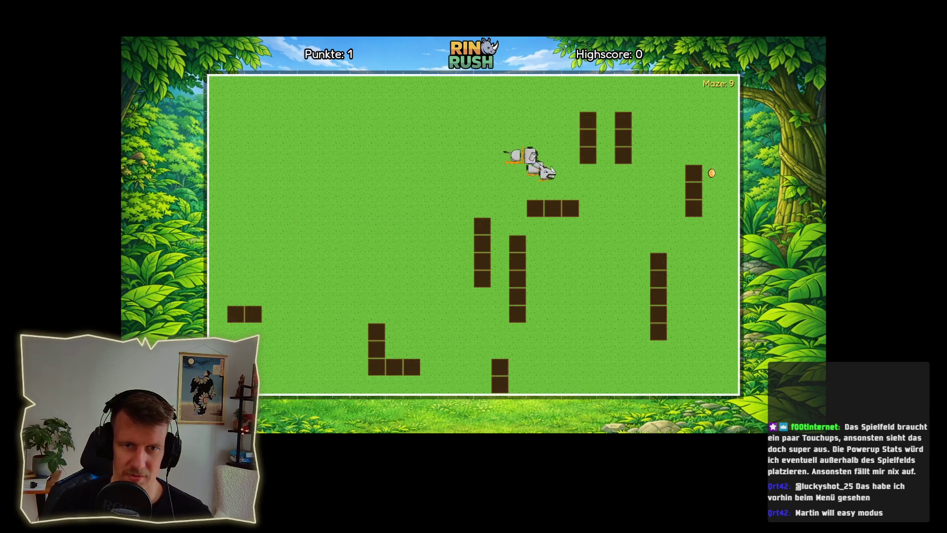
key(Up)
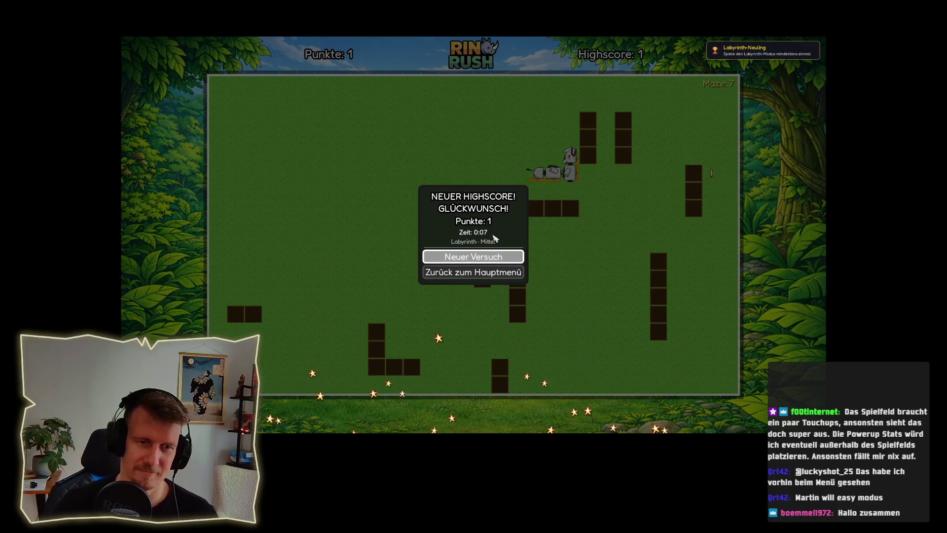
click(490, 261)
- Play a few short Labyrinth rounds chasing coins, restarting after each crash
key(Up)
key(Left)
key(Down)
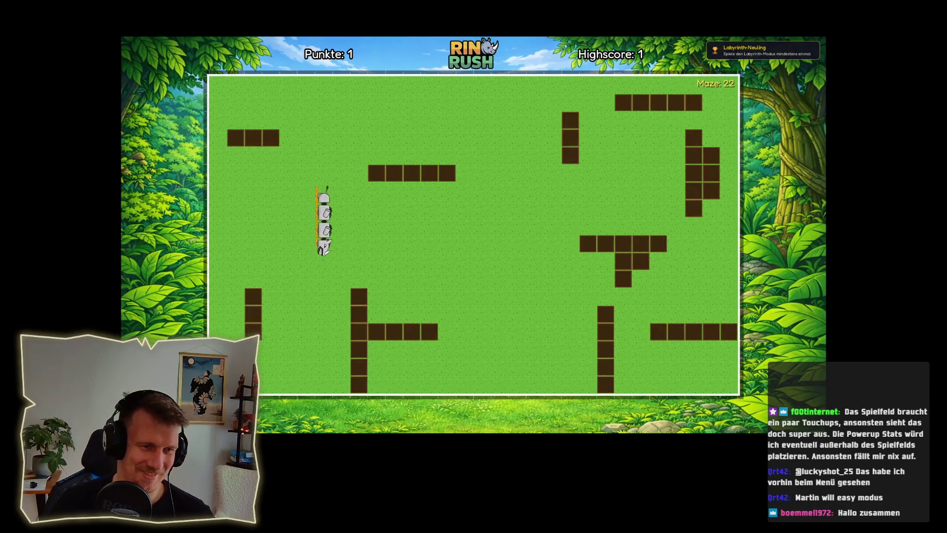
key(Left)
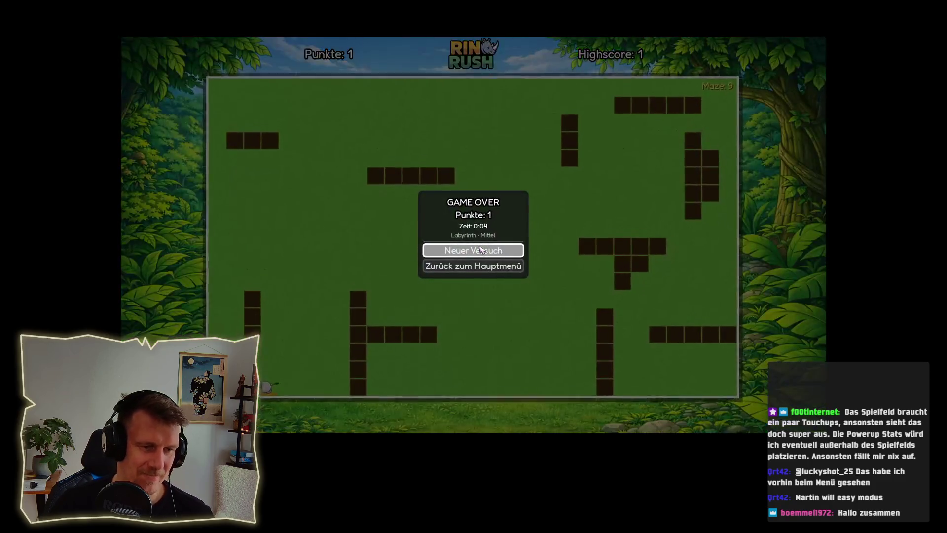
key(Return)
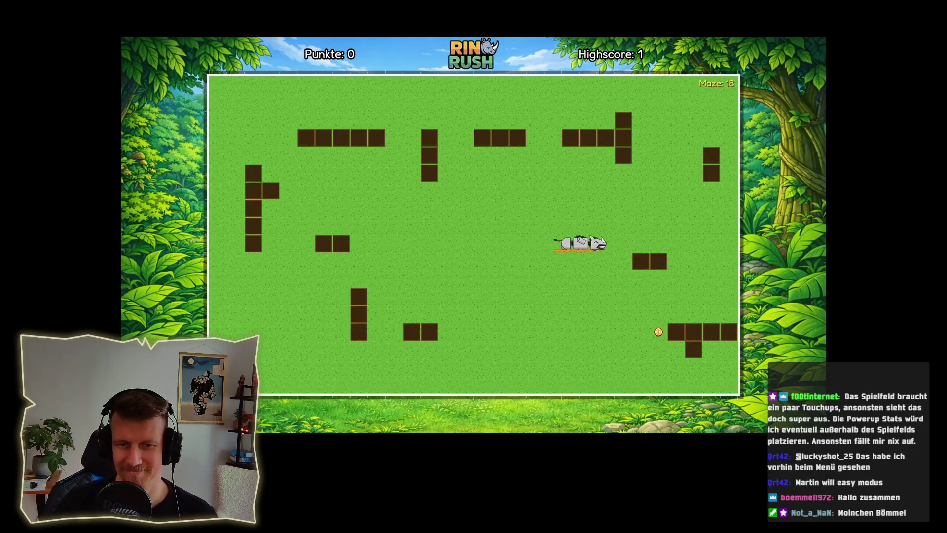
key(Return)
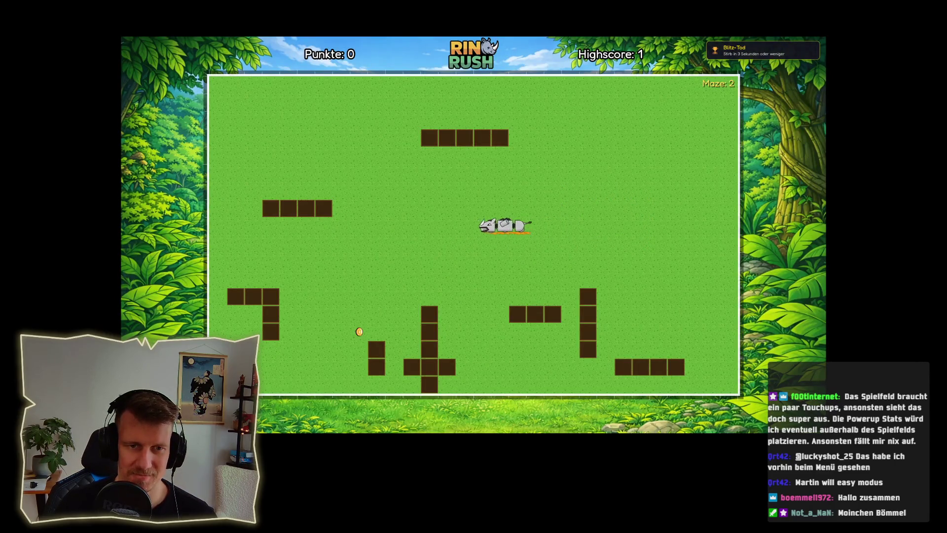
key(Down)
key(Right)
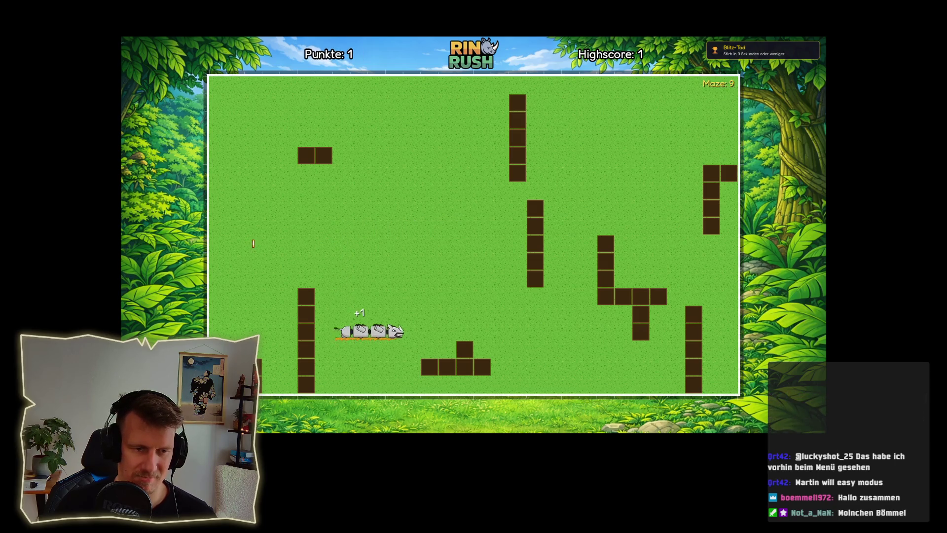
key(Left)
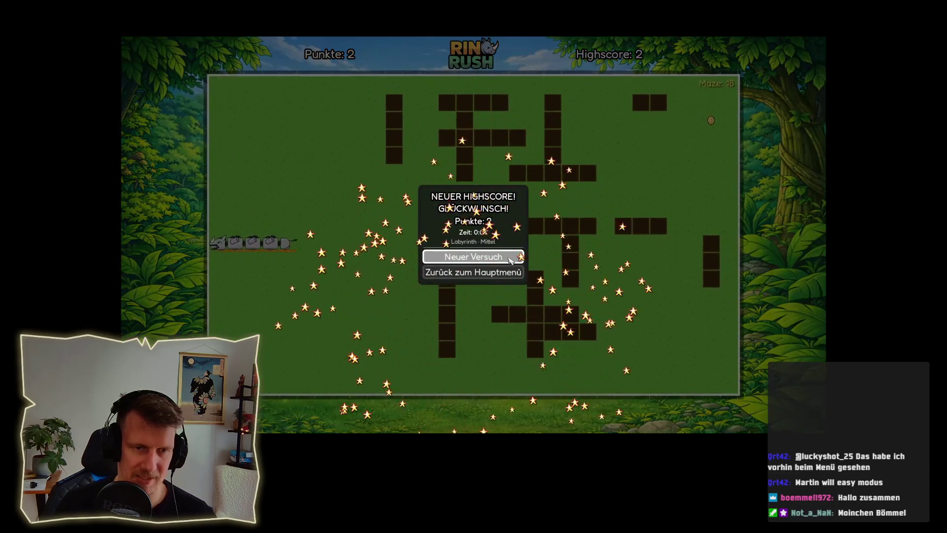
click(519, 255)
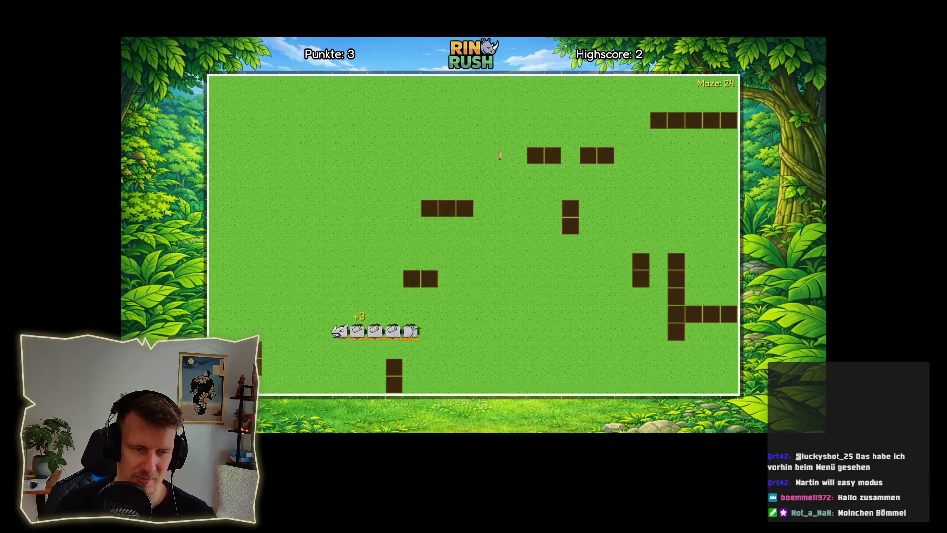
- Guide the rhino around the maze walls onto several coins in a longer run
key(Right)
key(Up)
key(Right)
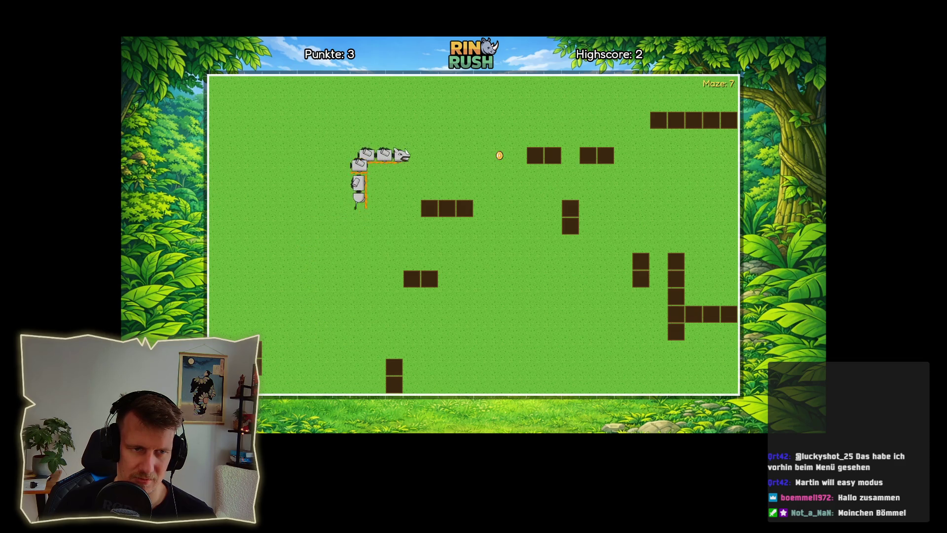
key(Down)
key(Left)
key(Up)
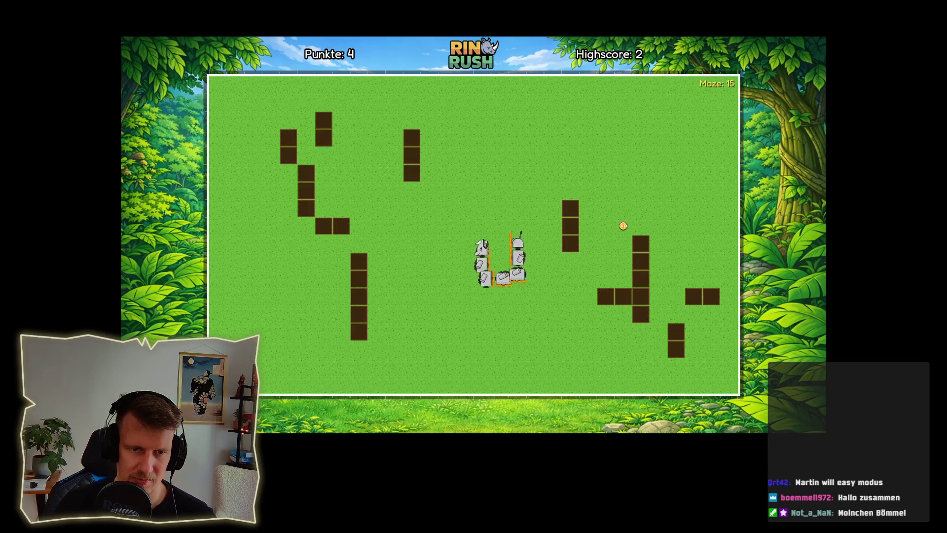
key(Right)
key(Down)
key(Left)
key(Down)
key(Left)
key(Up)
- Keep eating food in the new maze until the run ends with an 11-point highscore, then restart
key(Left)
key(Up)
key(Right)
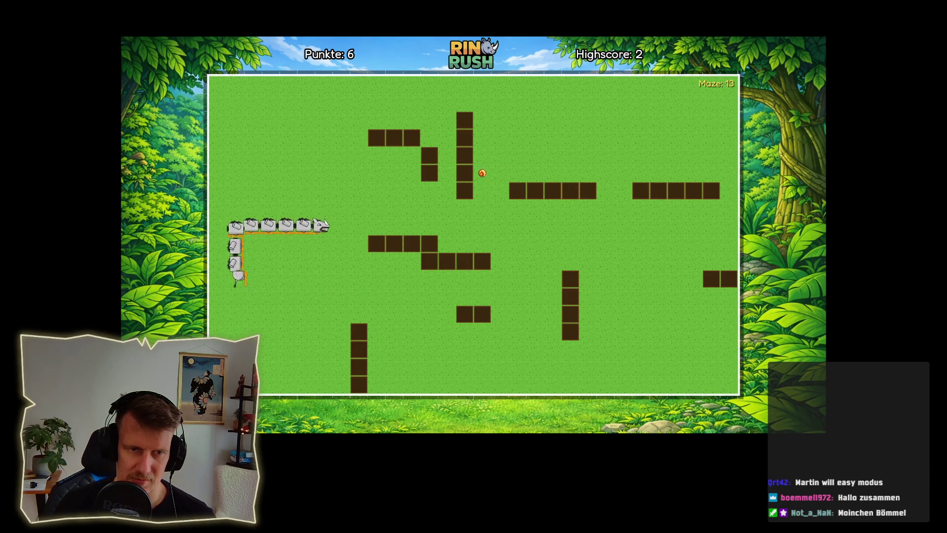
key(Right)
key(Down)
key(Left)
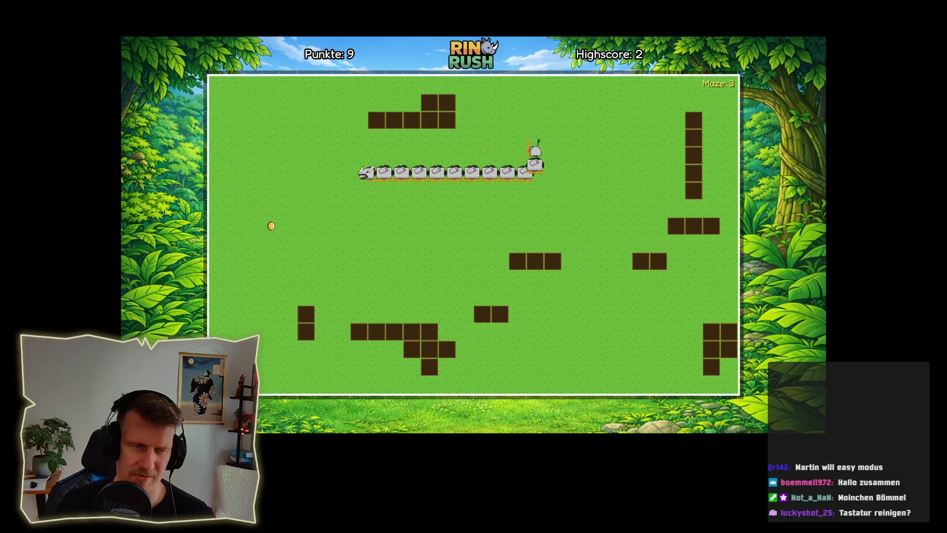
key(Down)
key(Right)
key(Up)
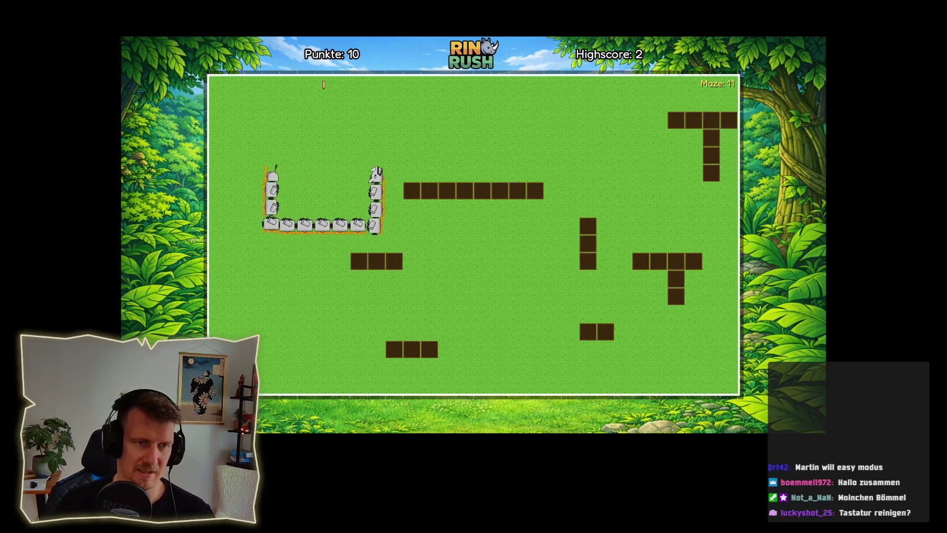
key(Left)
key(Down)
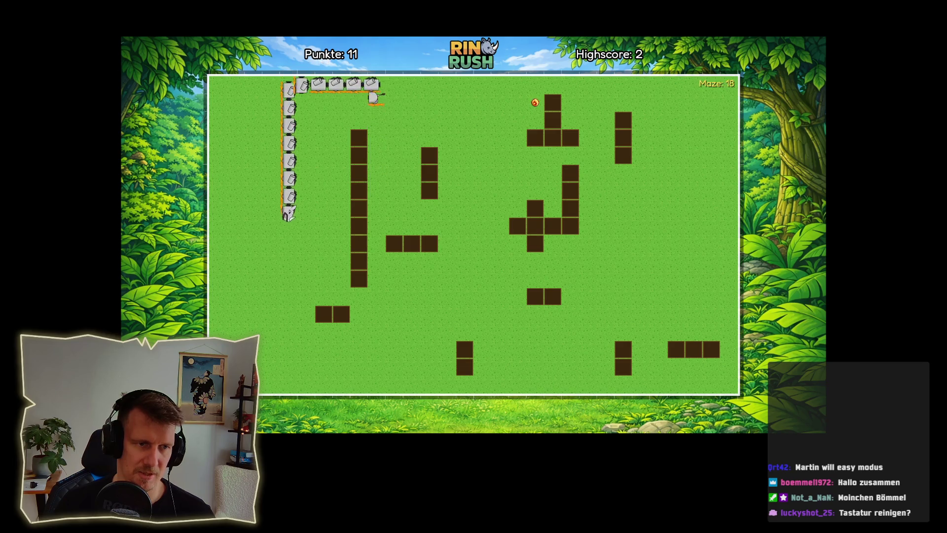
key(Right)
key(Up)
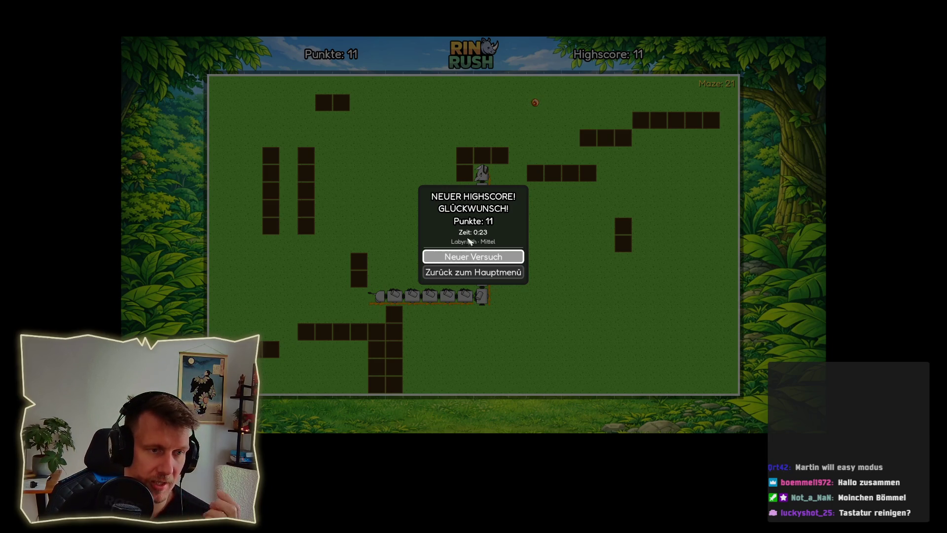
click(466, 257)
- Play a short Labyrinth round until game over, then start another round
key(Up)
key(Left)
key(Left)
key(Up)
key(Right)
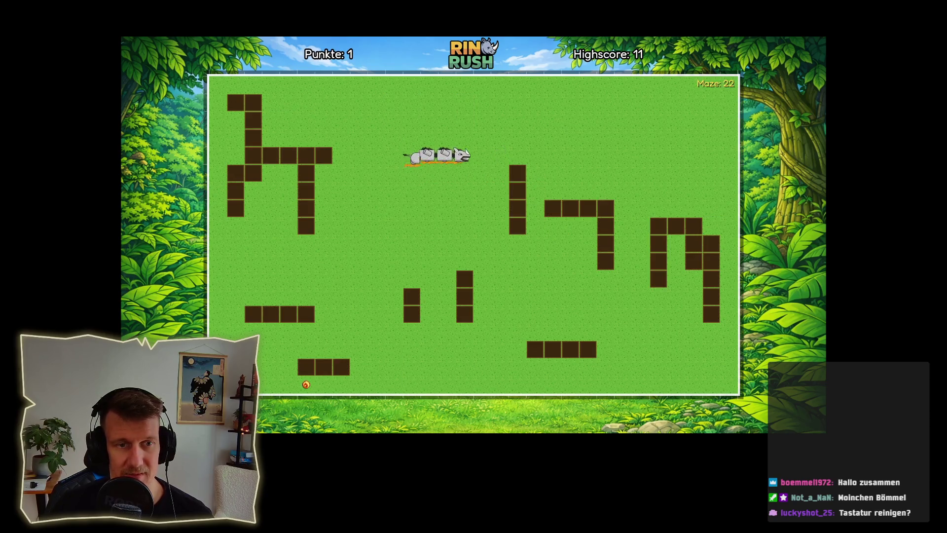
key(Up)
key(Left)
key(Down)
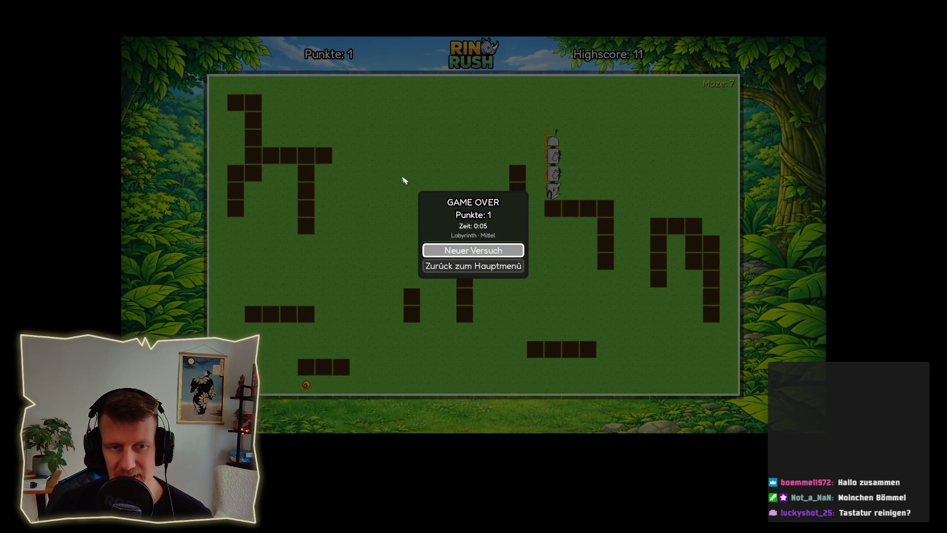
key(Return)
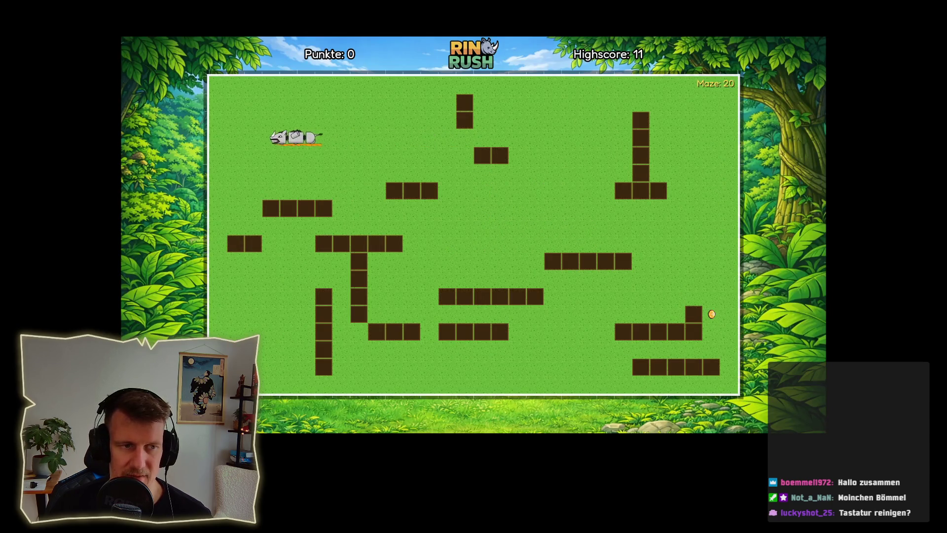
- Restart and steer the rhino around the maze edges to eat the first coins
key(Return)
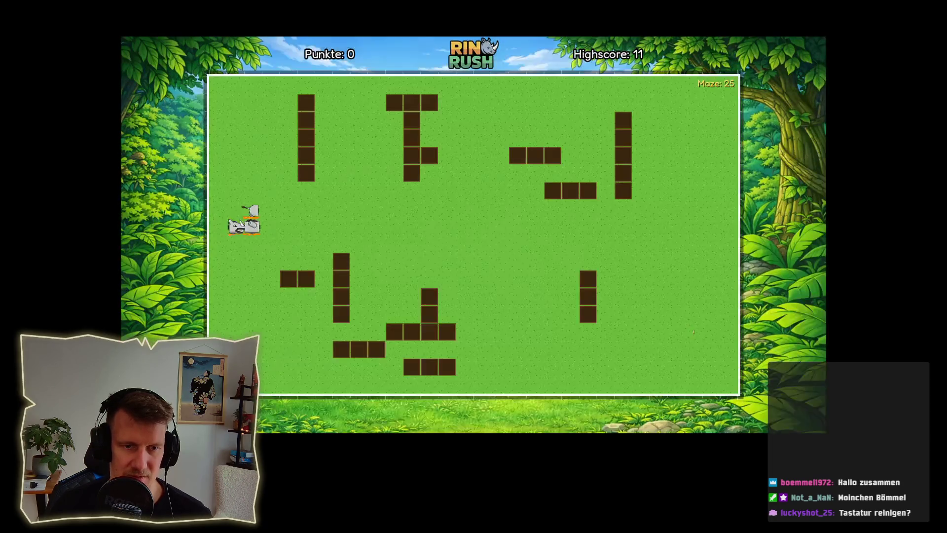
key(Left)
key(Up)
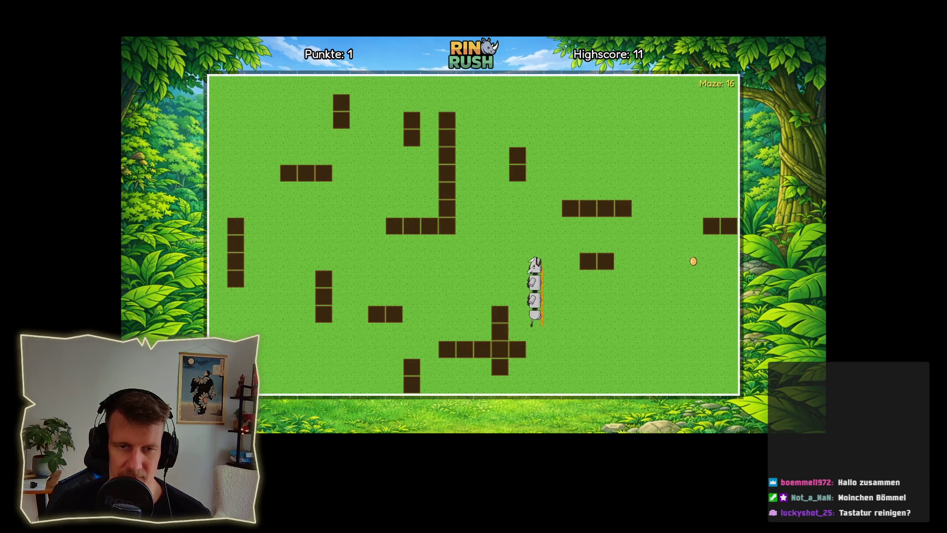
key(Right)
key(Down)
key(Right)
key(Down)
key(Left)
key(Up)
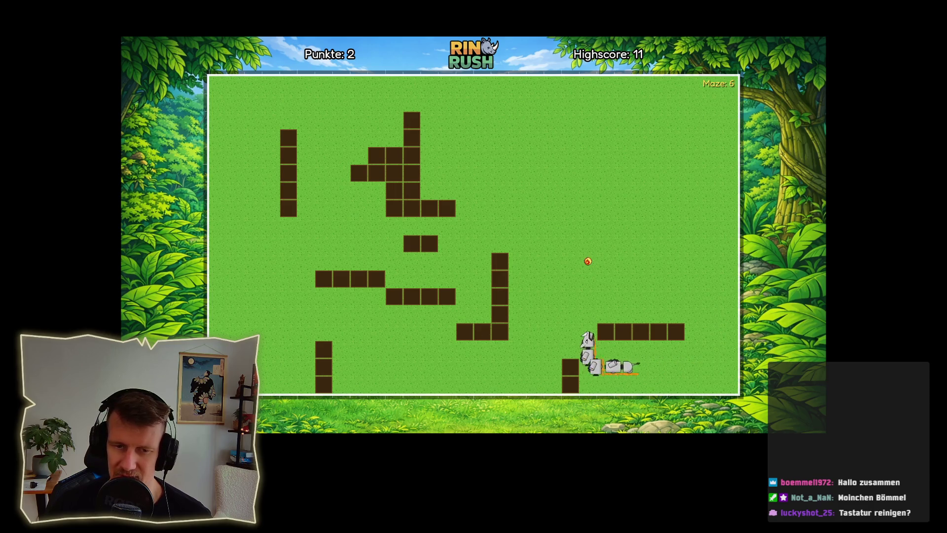
key(Left)
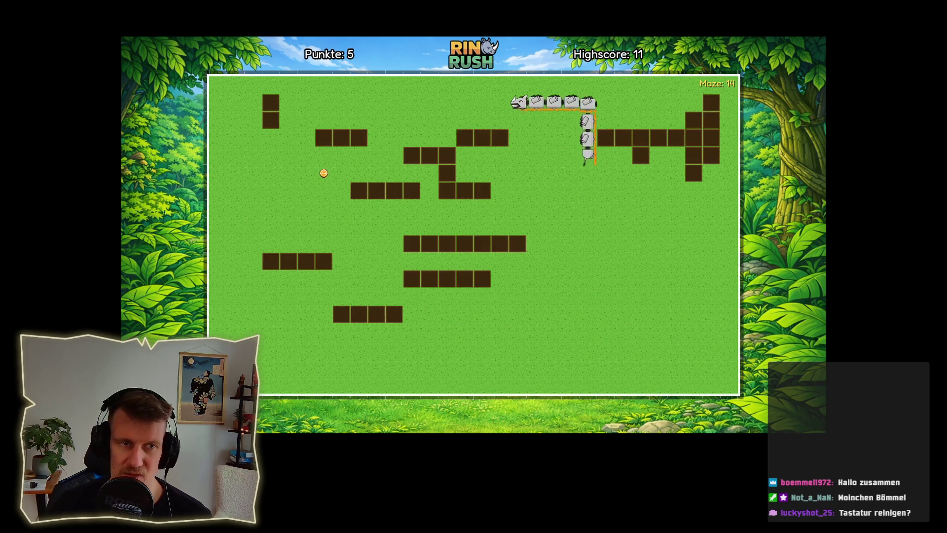
key(Down)
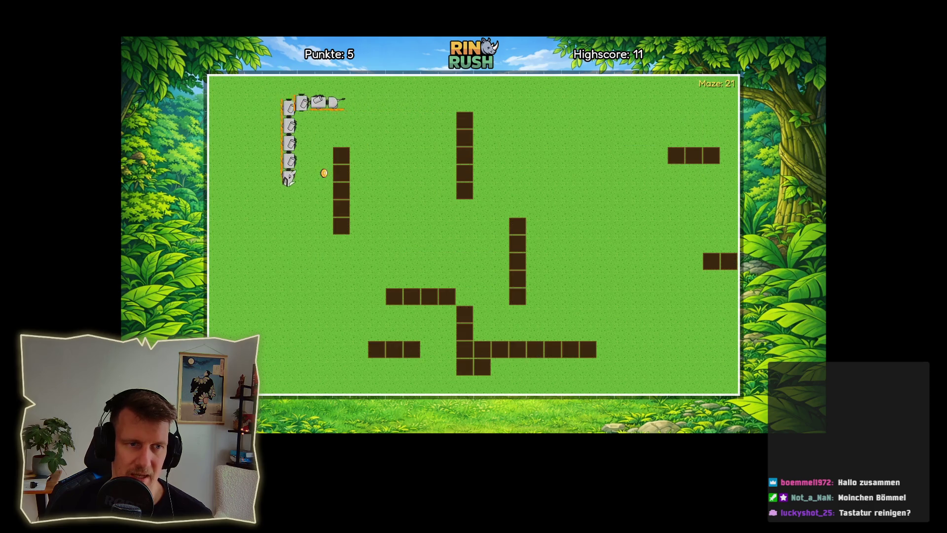
key(Right)
- Keep the rhino circling through the maze while collecting more coins
key(Up)
key(Left)
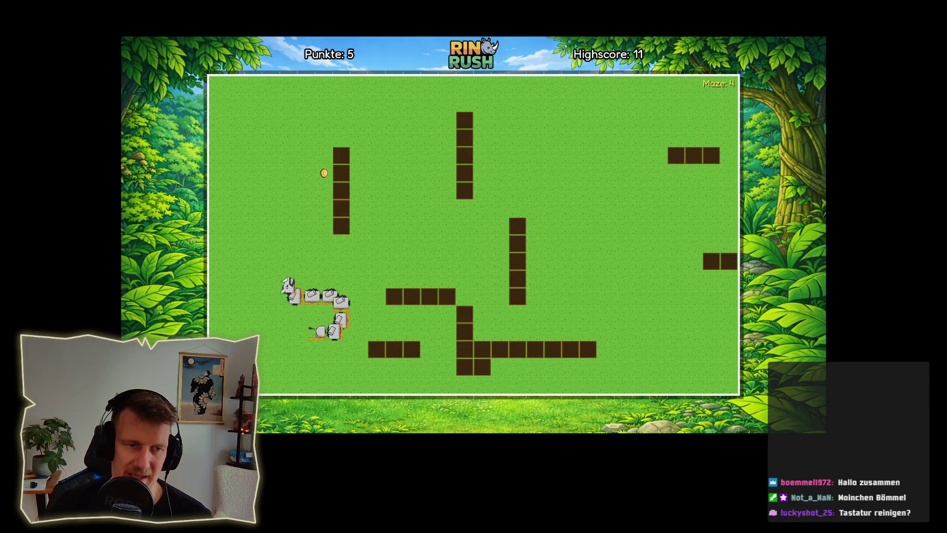
key(Up)
key(Right)
key(Down)
key(Left)
key(Up)
key(Right)
key(Down)
key(Left)
key(Down)
key(Right)
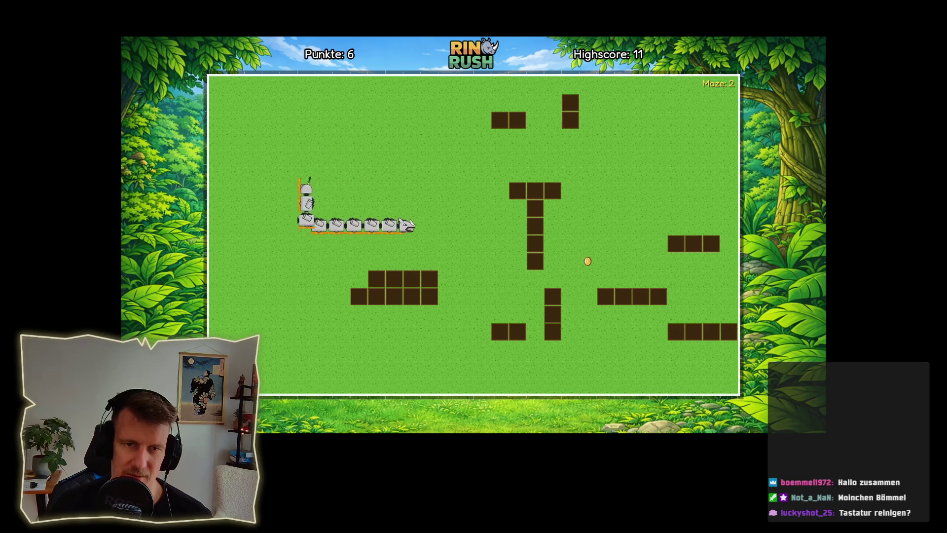
- Grab further coins until the run crashes at 7 points, below the 11 highscore
key(Up)
key(Right)
key(Down)
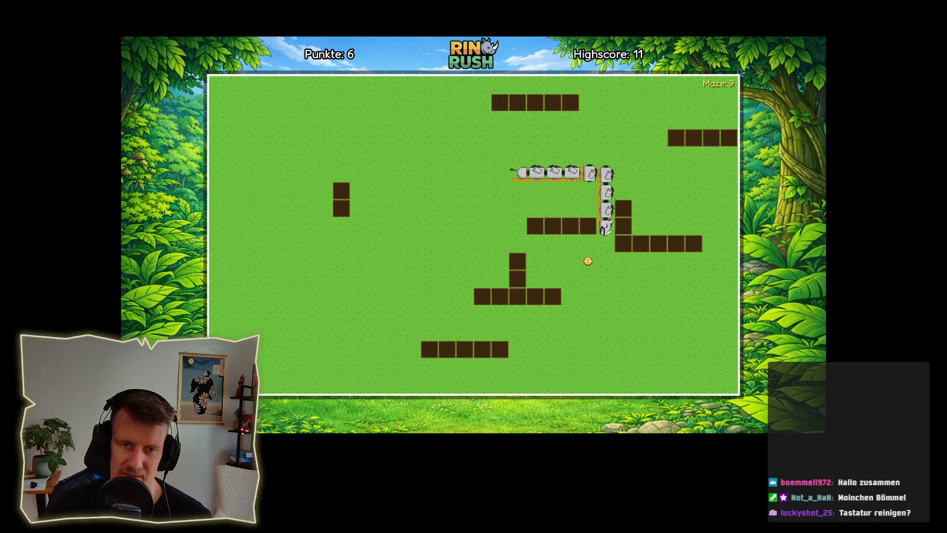
key(Left)
key(Up)
key(Left)
key(Up)
key(Right)
key(Up)
key(Left)
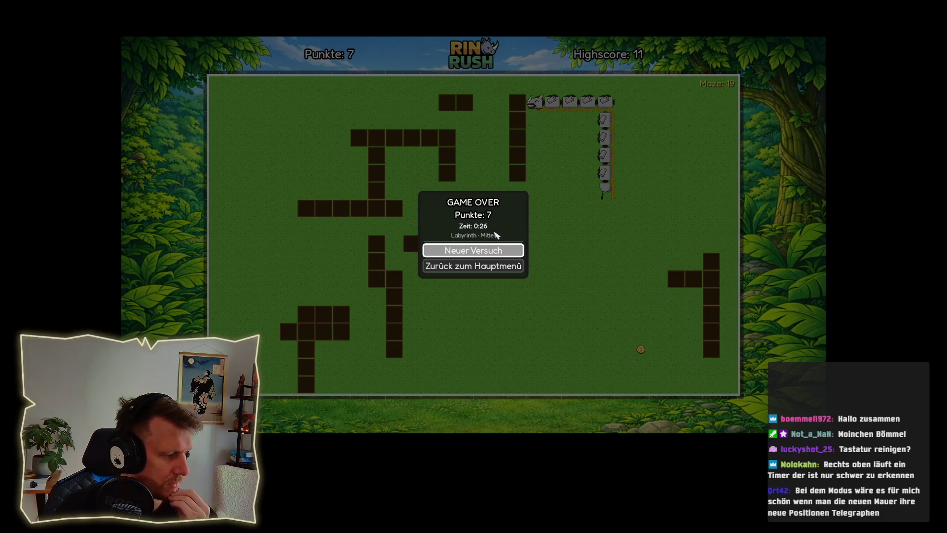
- Start new attempts and play a couple of quick Labyrinth rounds that crash early
click(474, 251)
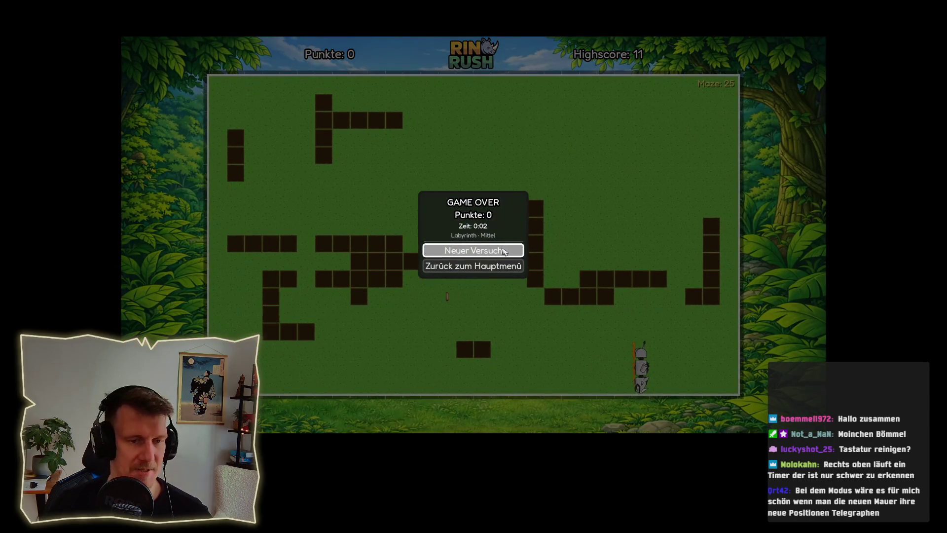
key(Return)
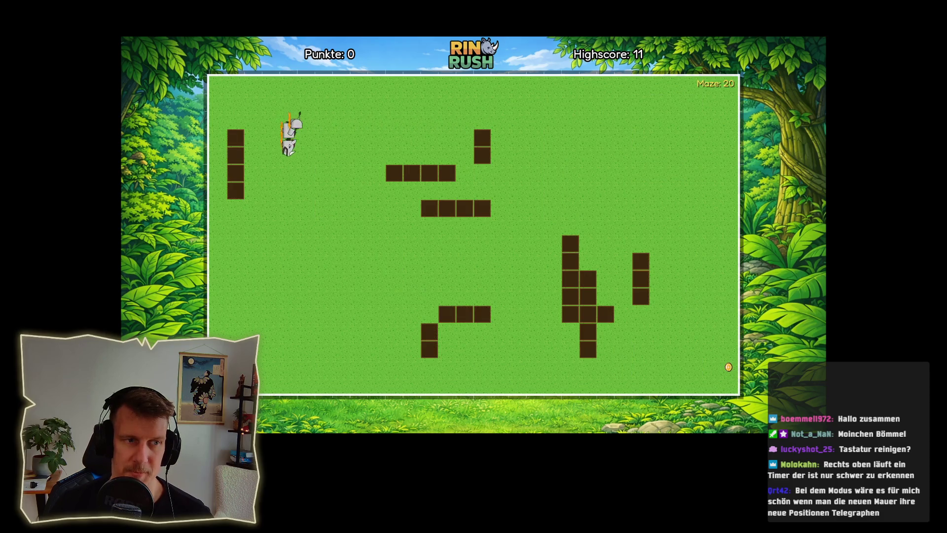
key(Right)
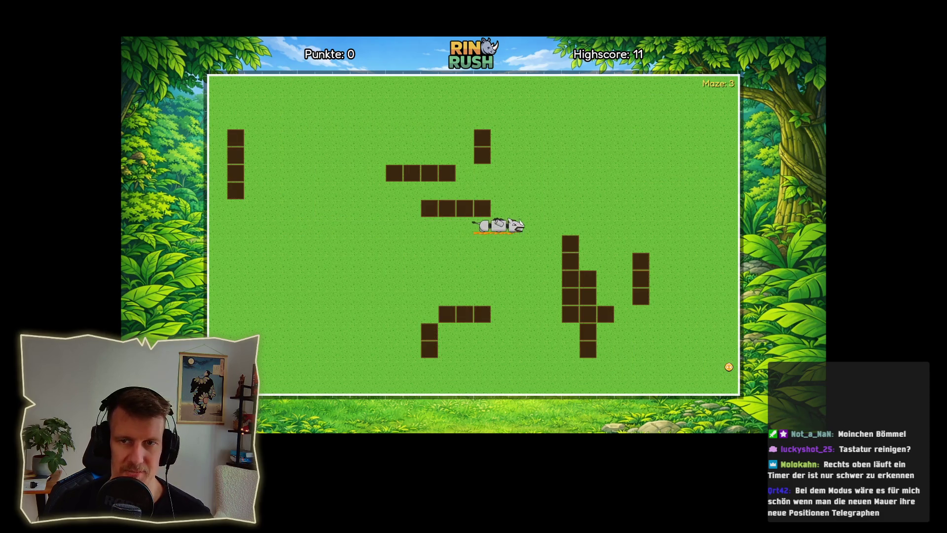
key(Return)
key(Return)
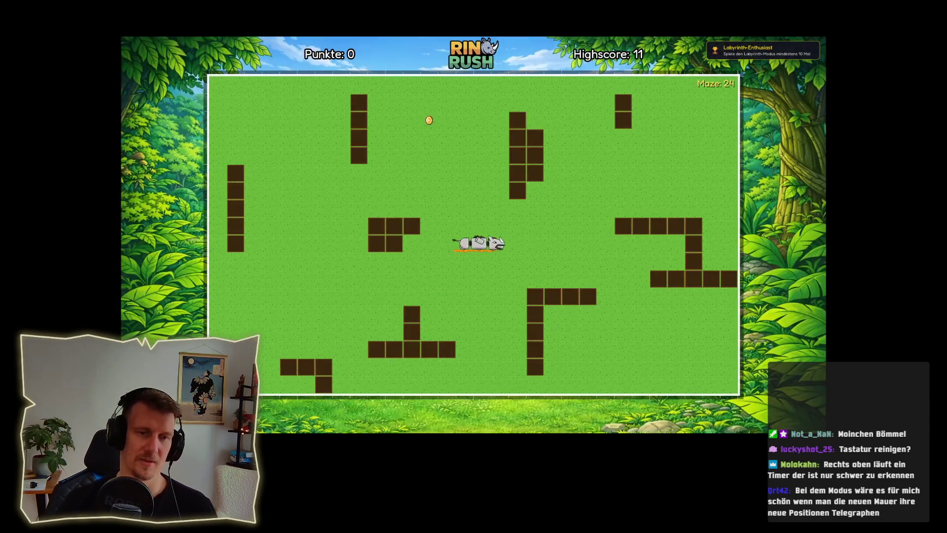
key(Return)
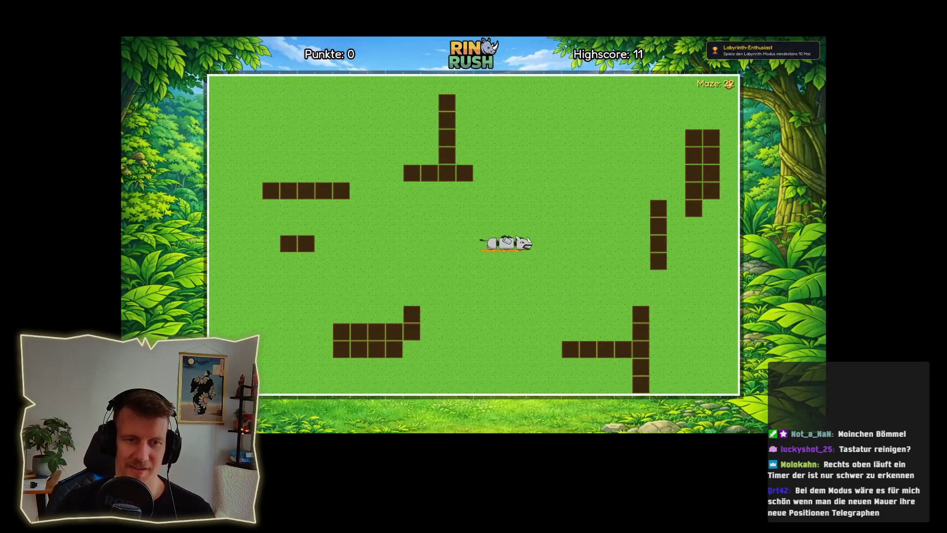
key(Up)
key(Left)
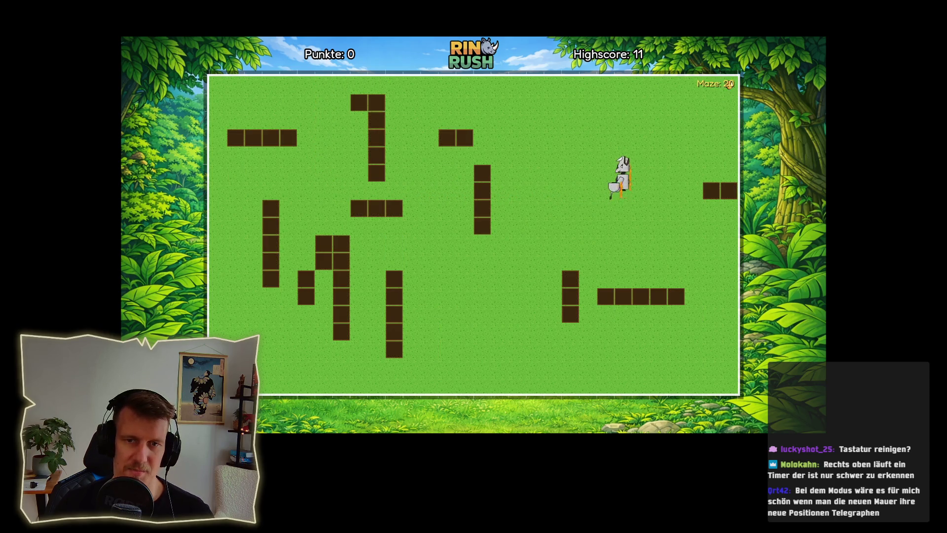
- Steer the rhino onto a coin until it crashes at 2 points, then start a fresh round
key(Left)
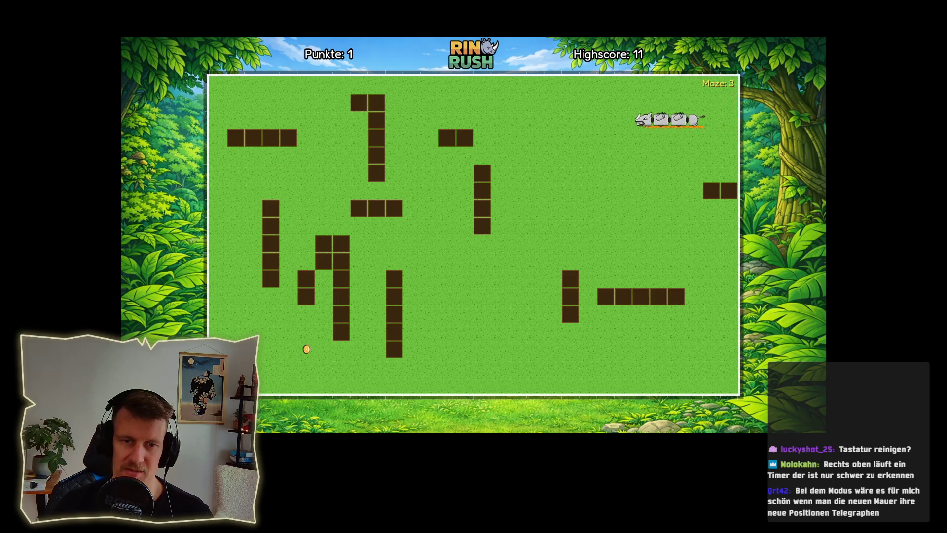
key(Down)
key(Left)
key(Up)
key(Left)
key(Up)
key(Right)
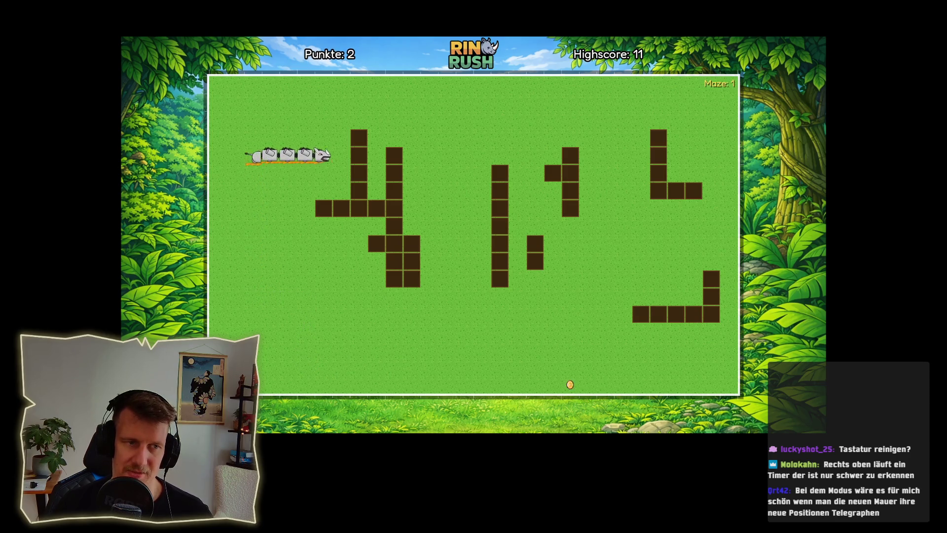
key(Up)
key(Right)
key(Down)
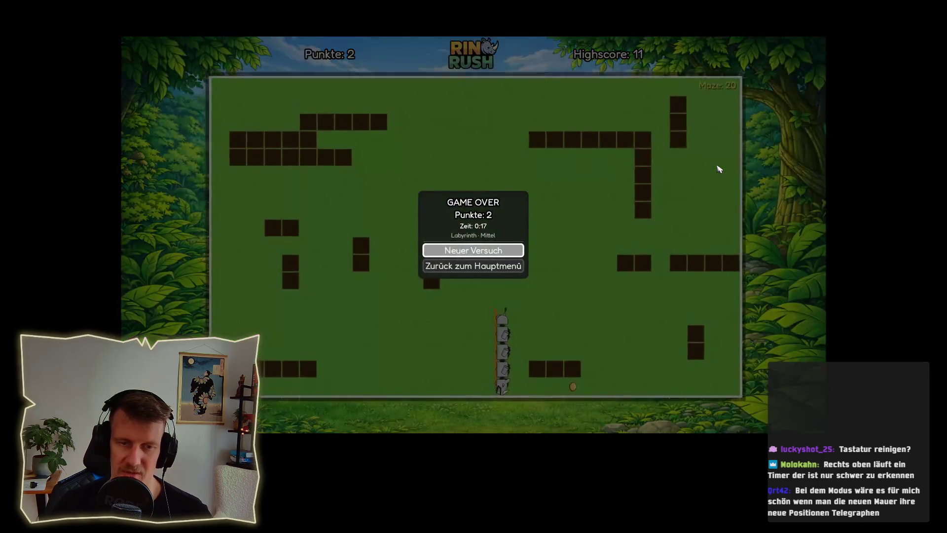
key(Return)
key(Return)
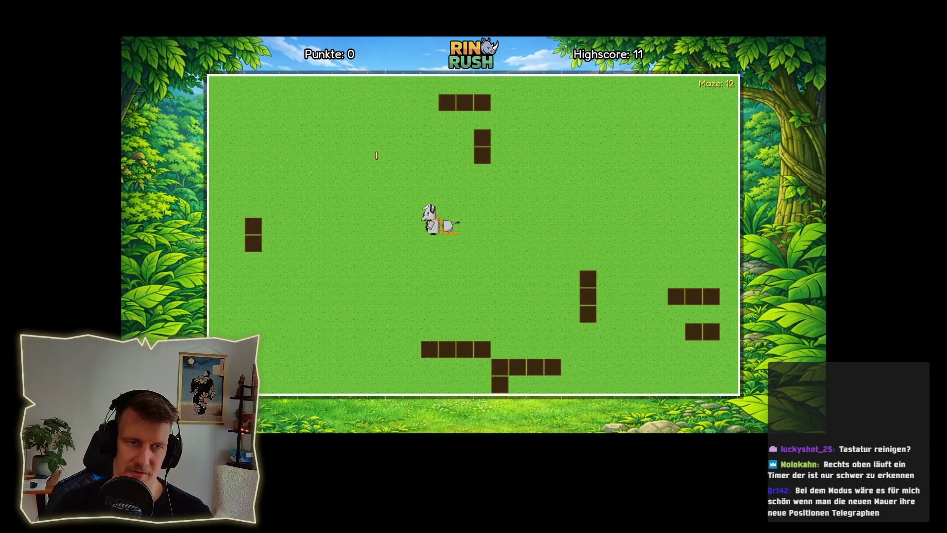
- Steer the rhino around the Labyrinth edges to eat the first food and coins
key(Down)
key(Left)
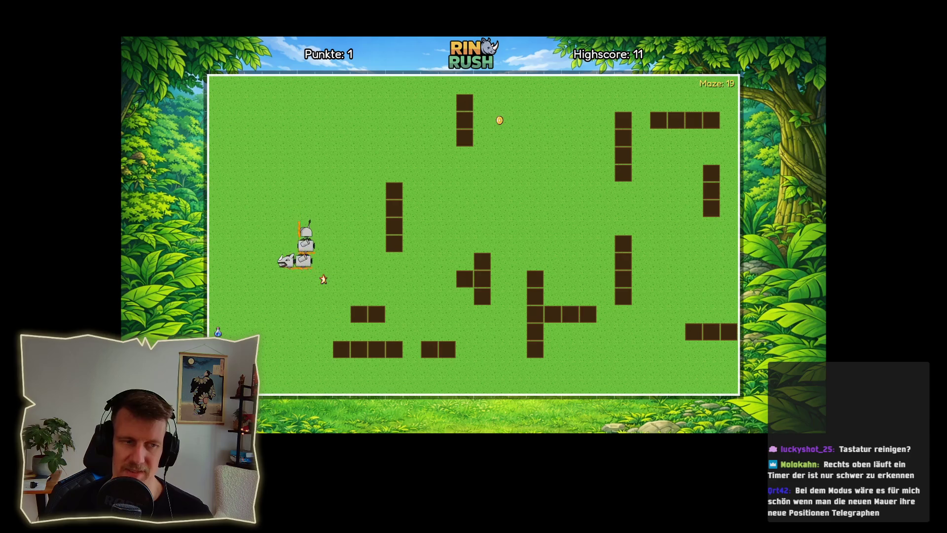
key(Down)
key(Right)
key(Right)
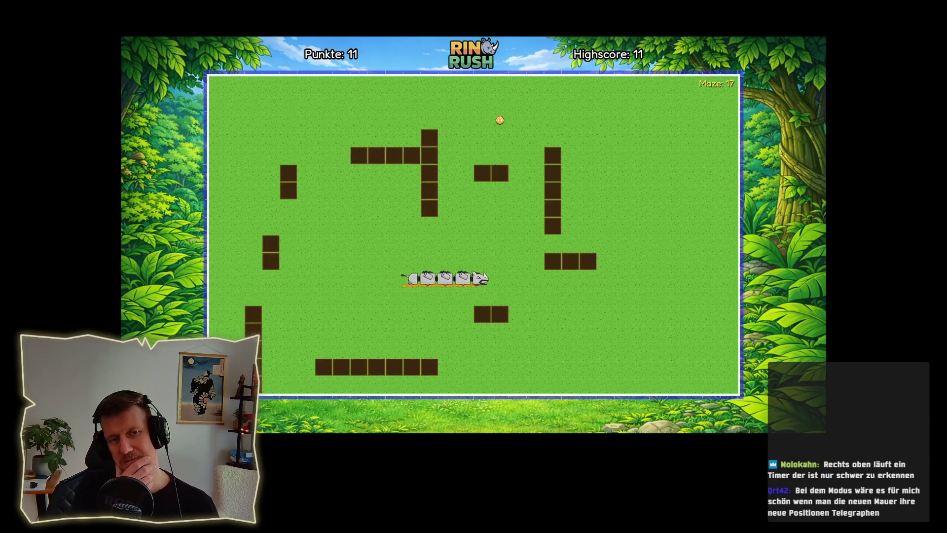
key(Up)
key(Left)
key(Down)
key(Right)
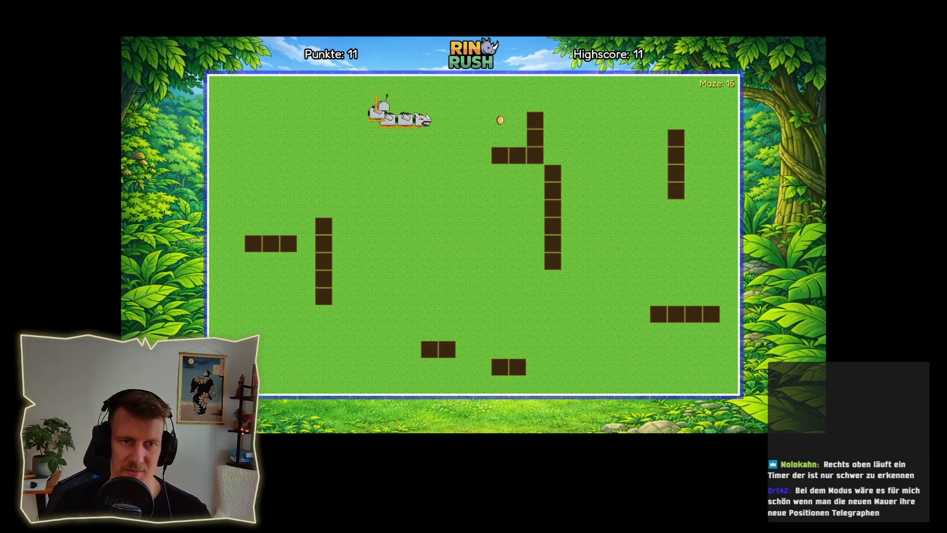
key(Up)
key(Left)
key(Down)
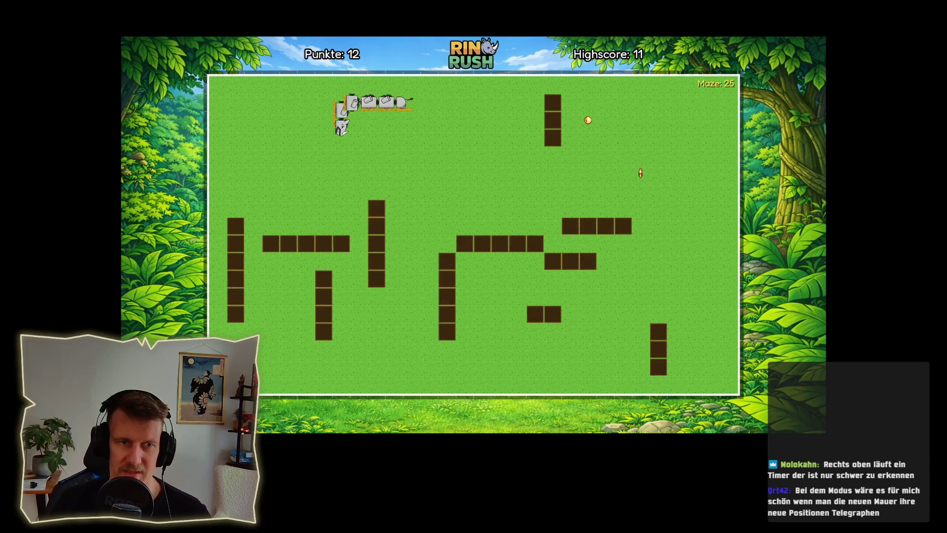
key(Right)
key(Up)
- Keep steering the rhino through the top rows to collect more coins, the star and food
key(Right)
key(Down)
key(Left)
key(Down)
key(Left)
key(Down)
key(Left)
key(Down)
key(Right)
key(Up)
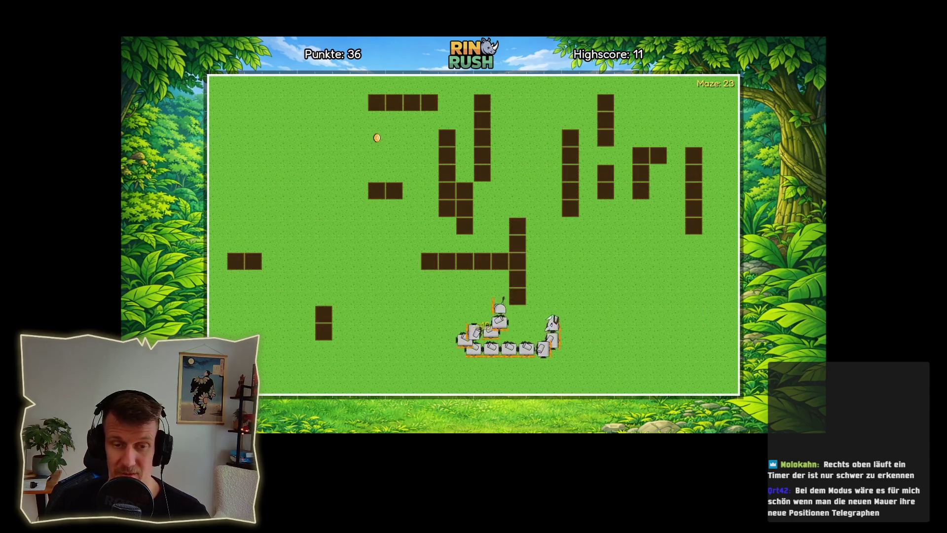
key(Left)
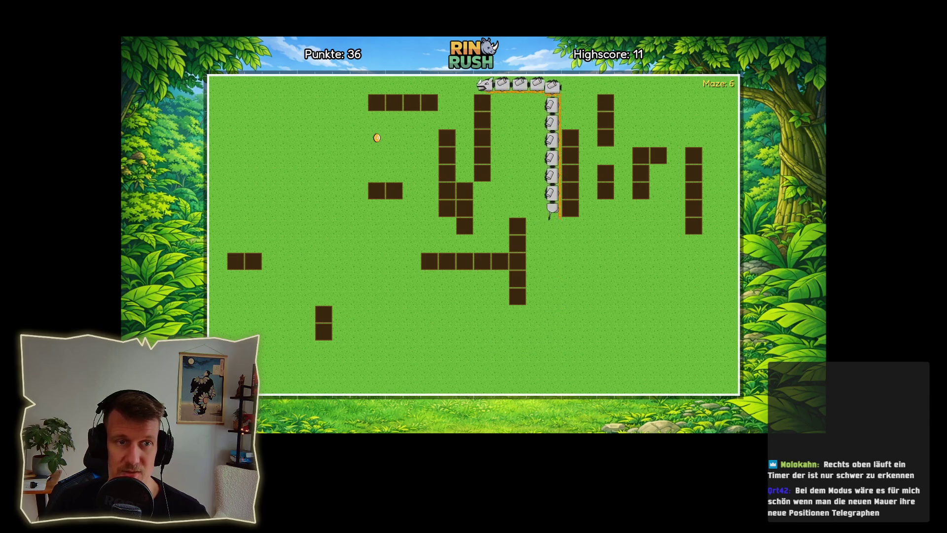
key(Down)
key(Right)
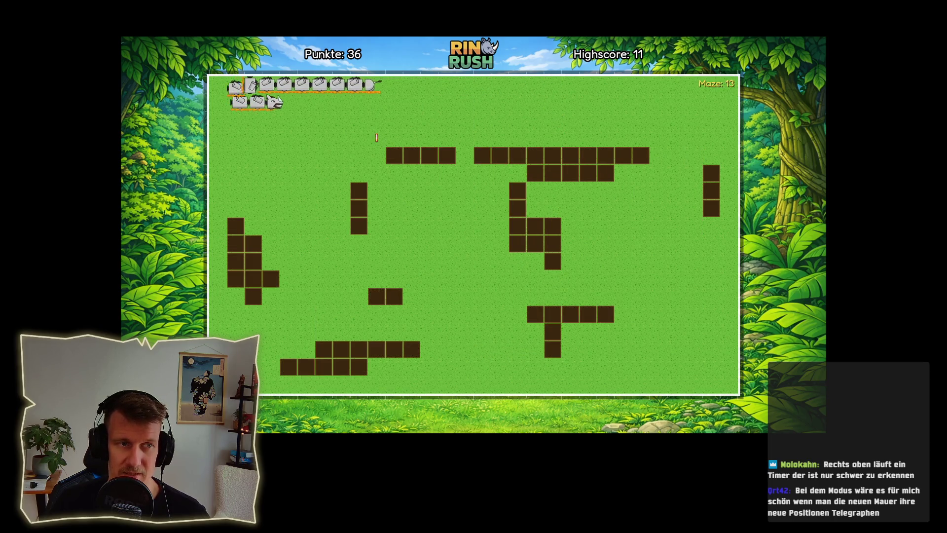
key(Down)
key(Left)
key(Right)
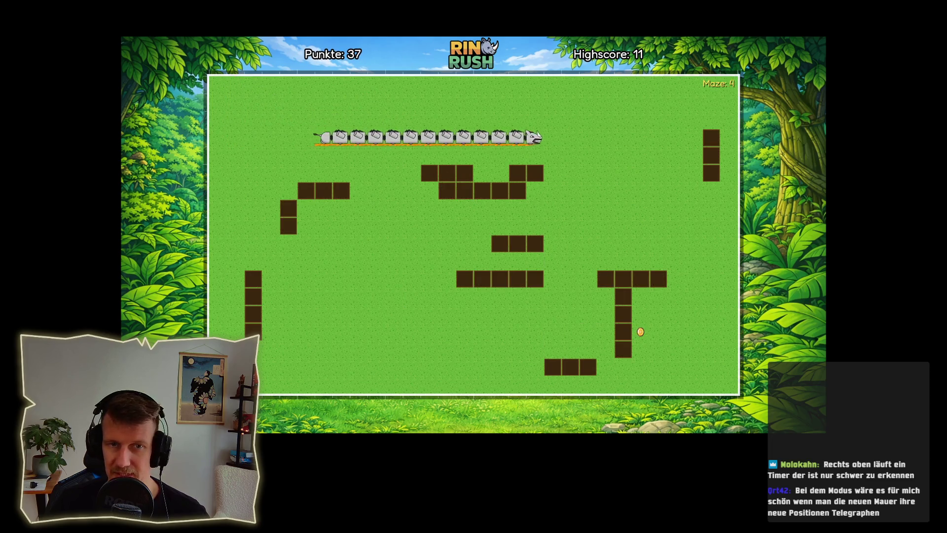
- Wind the rhino past the walls to end on 38 points, then return to the main menu
key(Down)
key(Left)
key(Down)
key(Right)
key(Down)
key(Right)
key(Down)
key(Left)
key(Down)
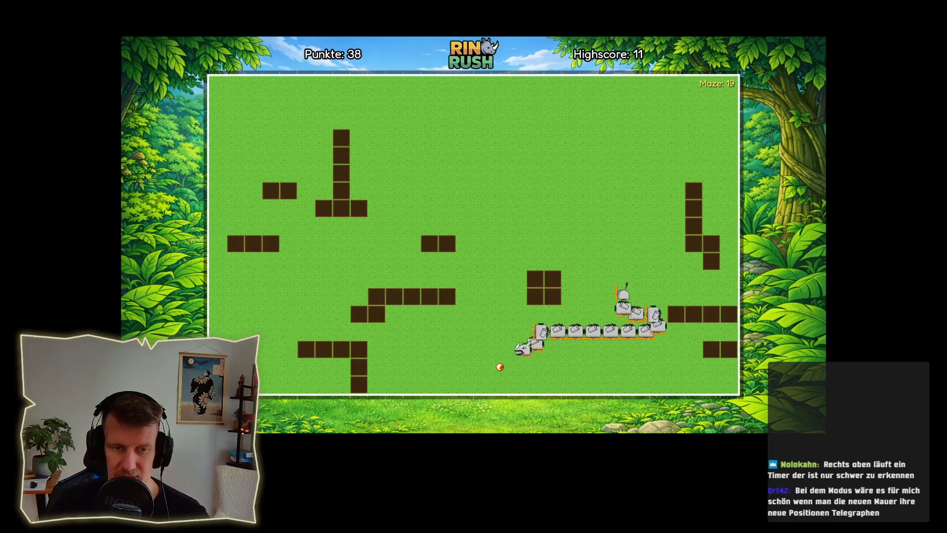
key(Up)
key(Right)
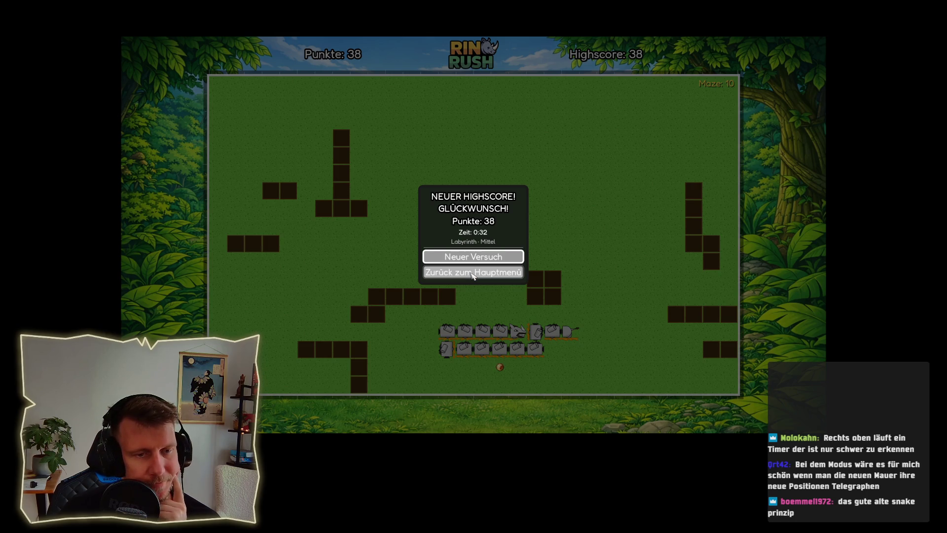
click(473, 273)
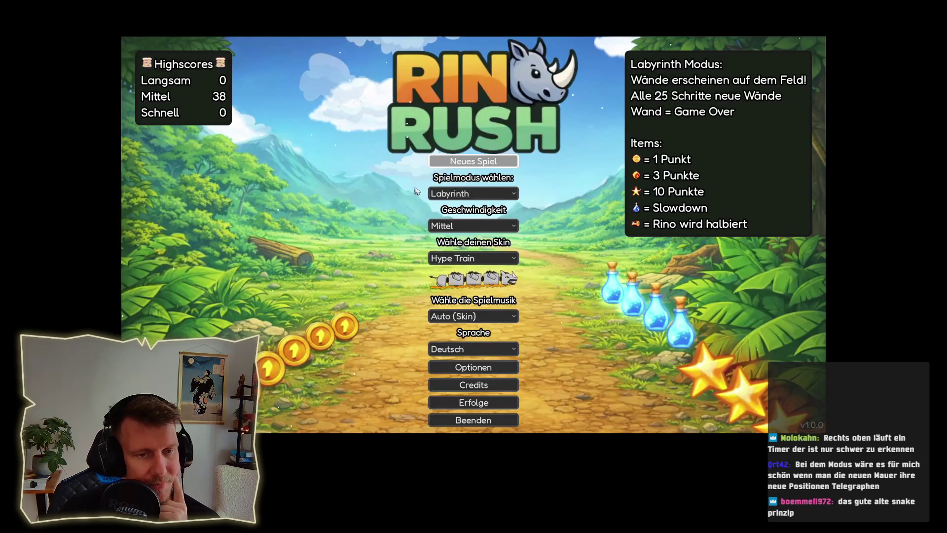